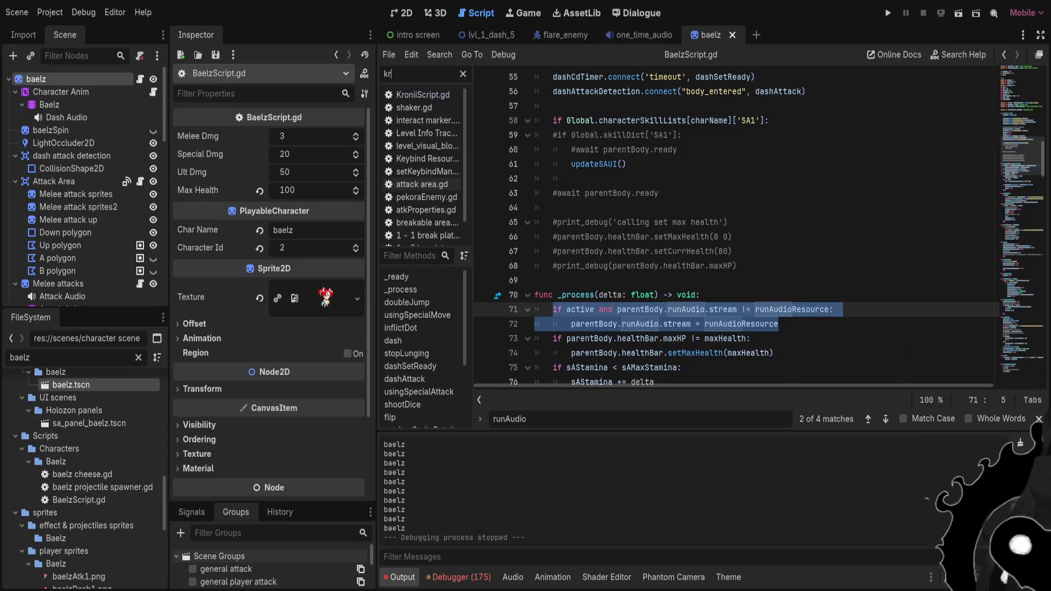
Paste the two runAudio stream lines into KroniiScript.gd's _physics_process and save it.
{"action": "key", "text": "Return"}
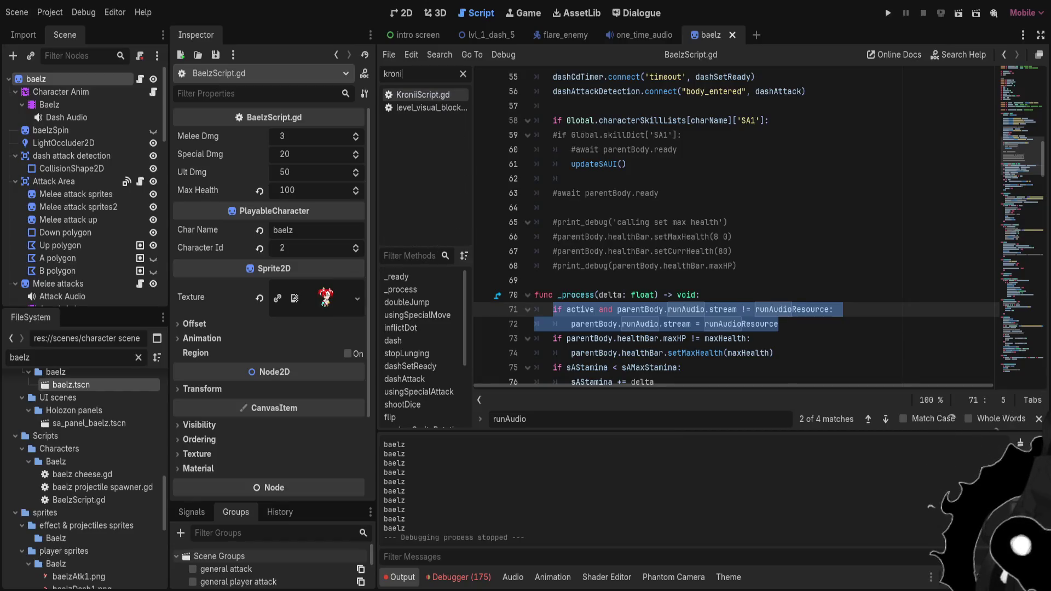
{"action": "scroll", "coordinate": [733, 230], "scroll_direction": "down", "scroll_amount": 5}
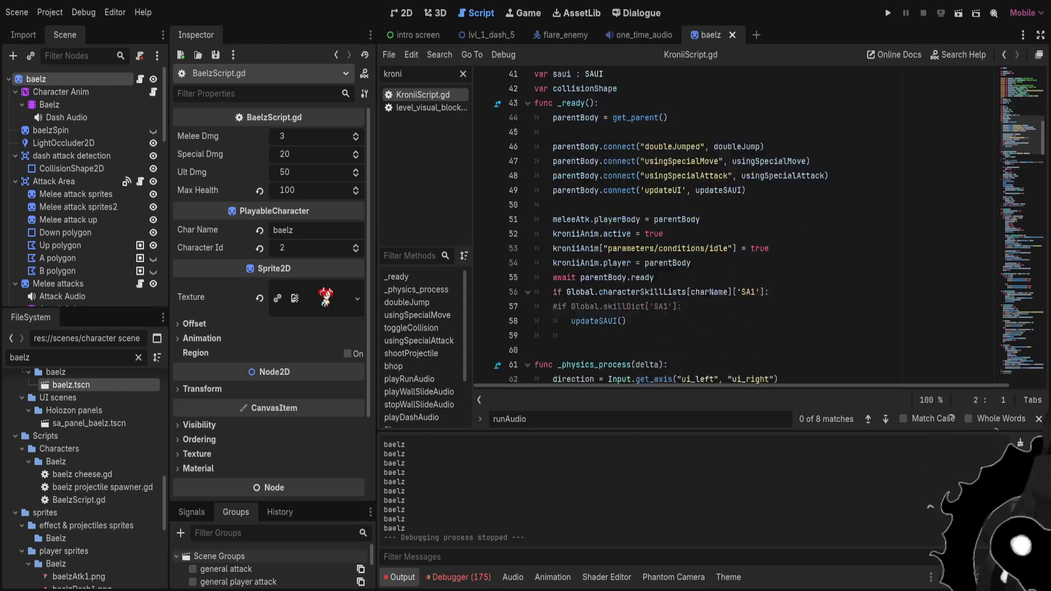
{"action": "left_click", "coordinate": [670, 250]}
{"action": "type", "text": "if active and parentBody.runAudio.stream != runAudioResource: \t\tparentBody.runAudio.stream = runAudioResource"}
{"action": "key", "text": "ctrl+s"}
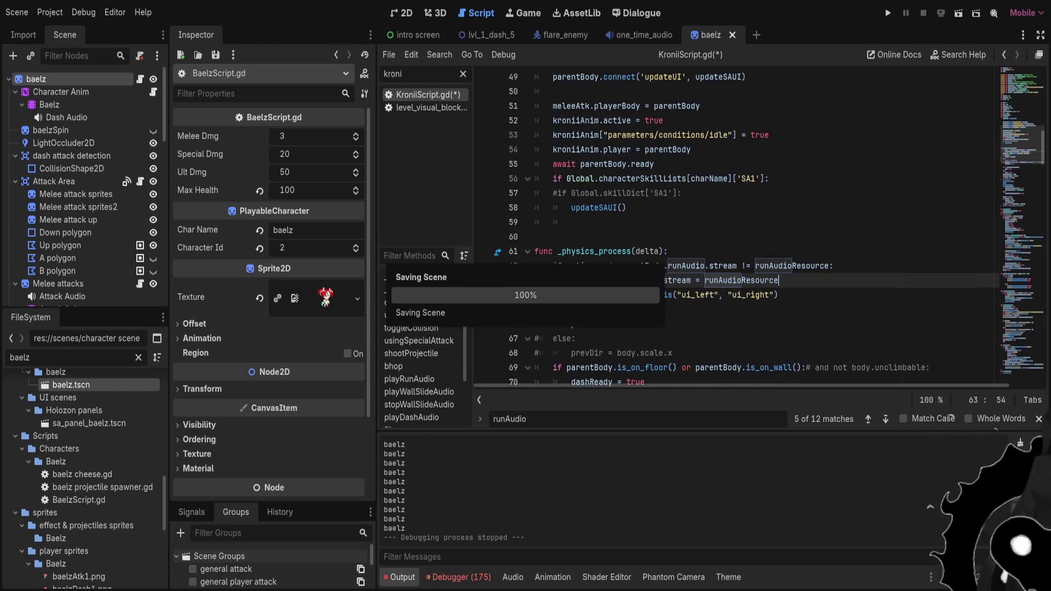
Paste the runAudio stream lines into FaunaScript.gd's _ready at lines 50–51 and save it.
{"action": "left_click", "coordinate": [462, 73]}
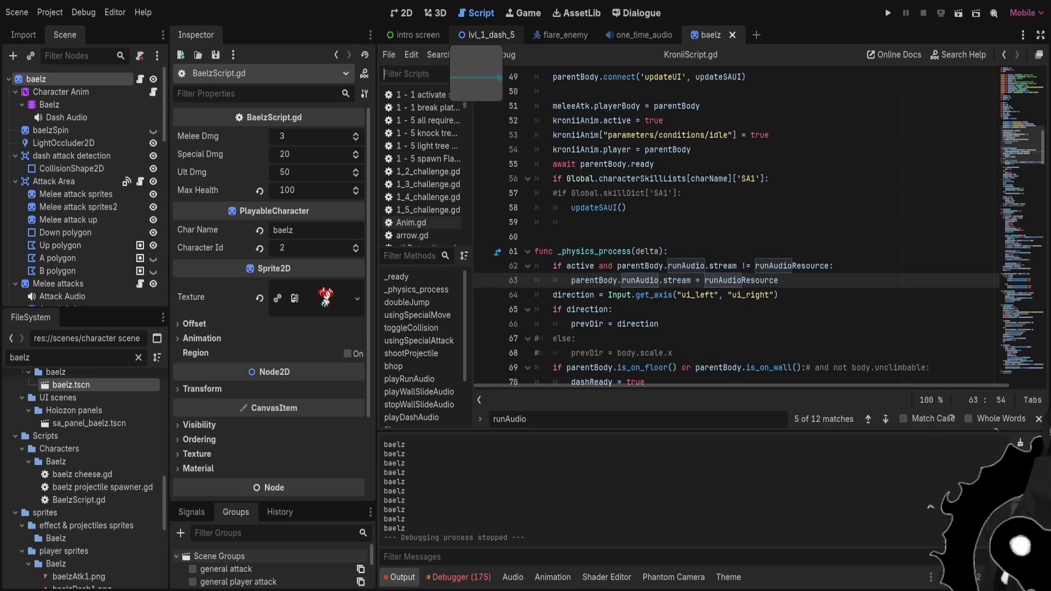
{"action": "type", "text": "fauna"}
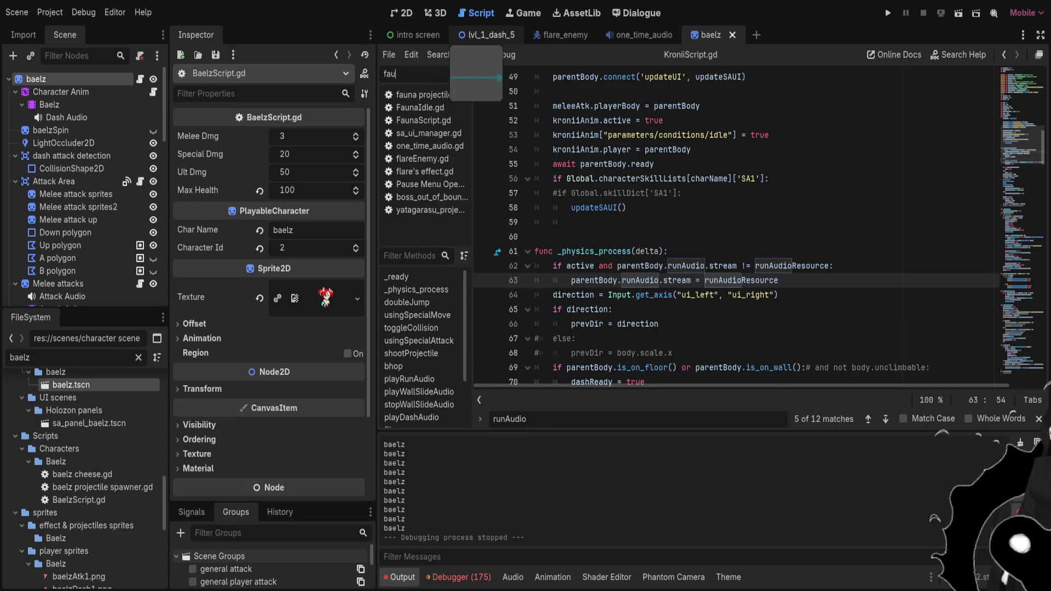
{"action": "key", "text": "Return"}
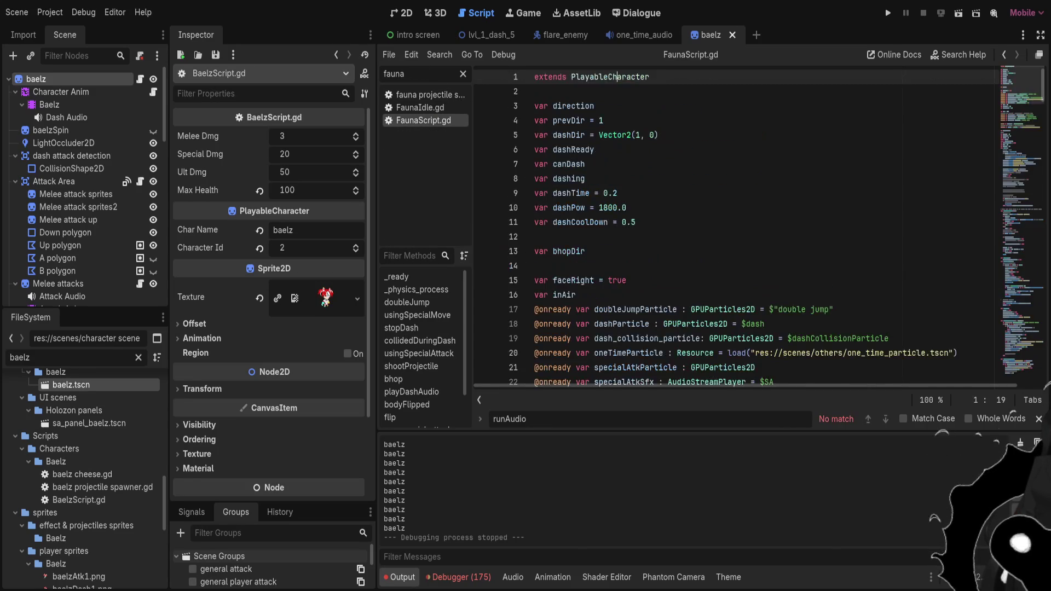
{"action": "scroll", "coordinate": [733, 230], "scroll_direction": "down", "scroll_amount": 10}
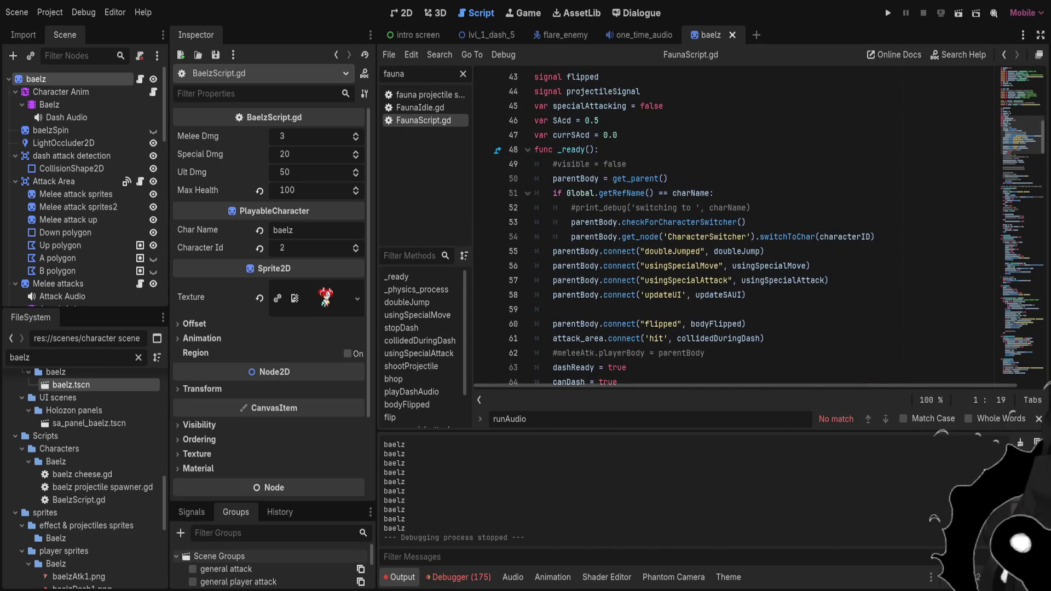
{"action": "left_click", "coordinate": [626, 164]}
{"action": "key", "text": "Return"}
{"action": "type", "text": "if active and parentBody.runAudio.stream != runAudioResource: \t\tparentBody.runAudio.stream = runAudioResource"}
{"action": "key", "text": "ctrl+s"}
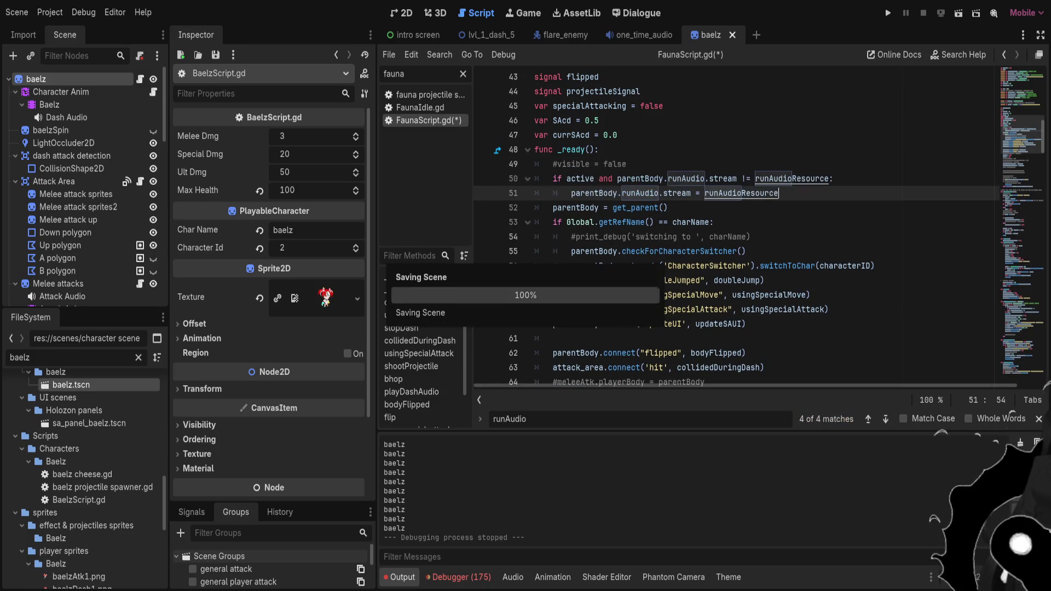
{"action": "left_click", "coordinate": [462, 73]}
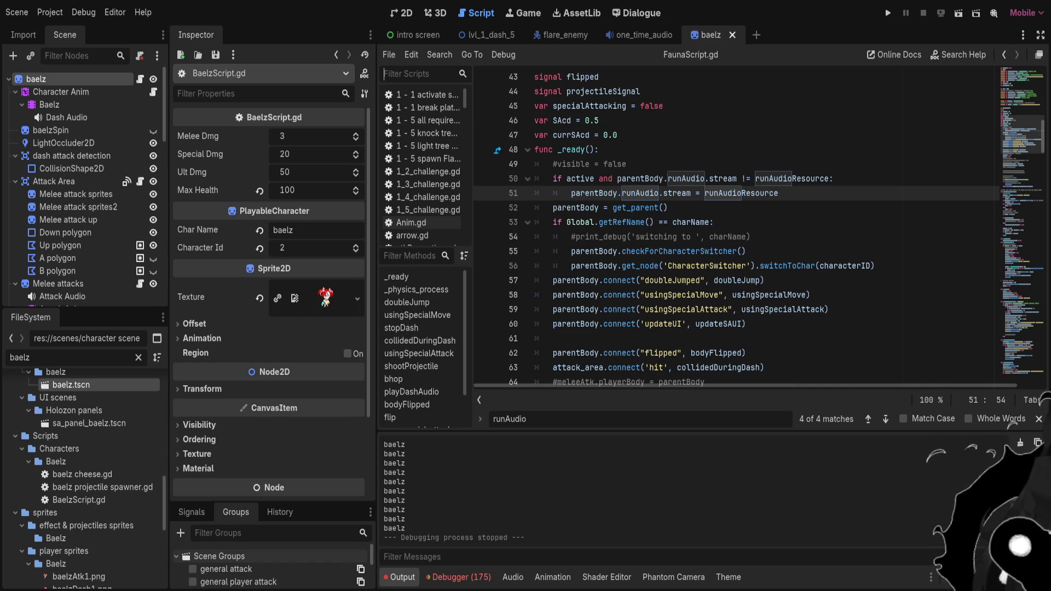
Paste the two runAudio stream lines at the top of SanaScript.gd's _physics_process (lines 64–65) and save.
{"action": "type", "text": "sana"}
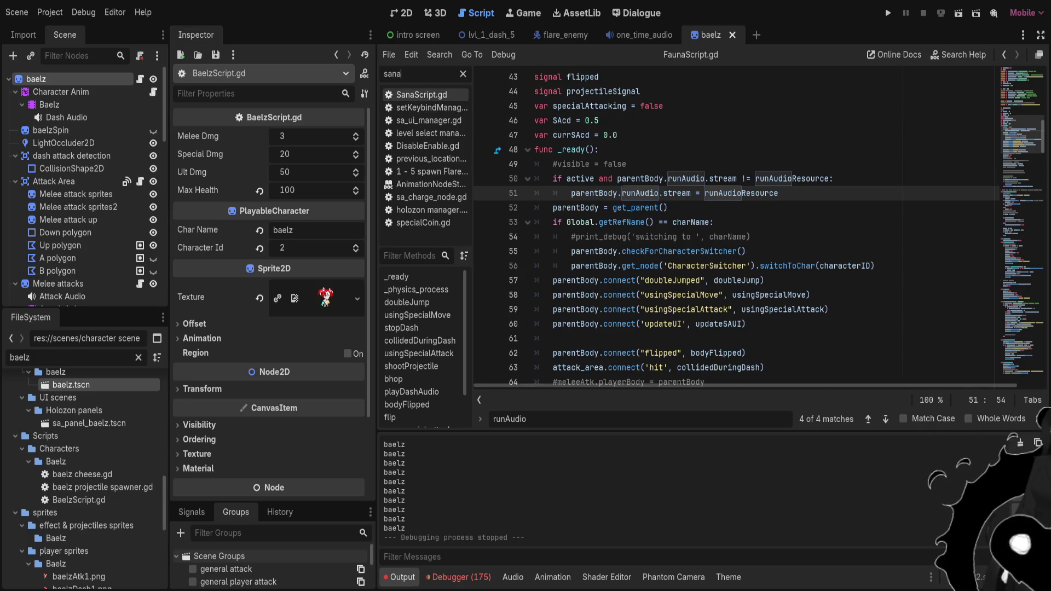
{"action": "key", "text": "Return"}
{"action": "scroll", "coordinate": [733, 230], "scroll_direction": "up", "scroll_amount": 20}
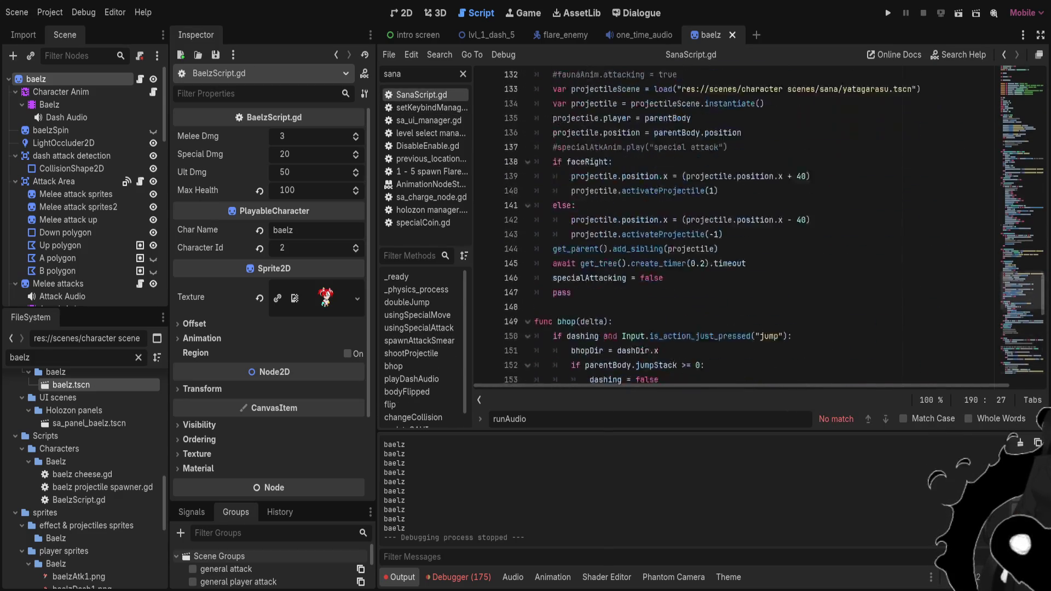
{"action": "scroll", "coordinate": [733, 229], "scroll_direction": "up", "scroll_amount": 13}
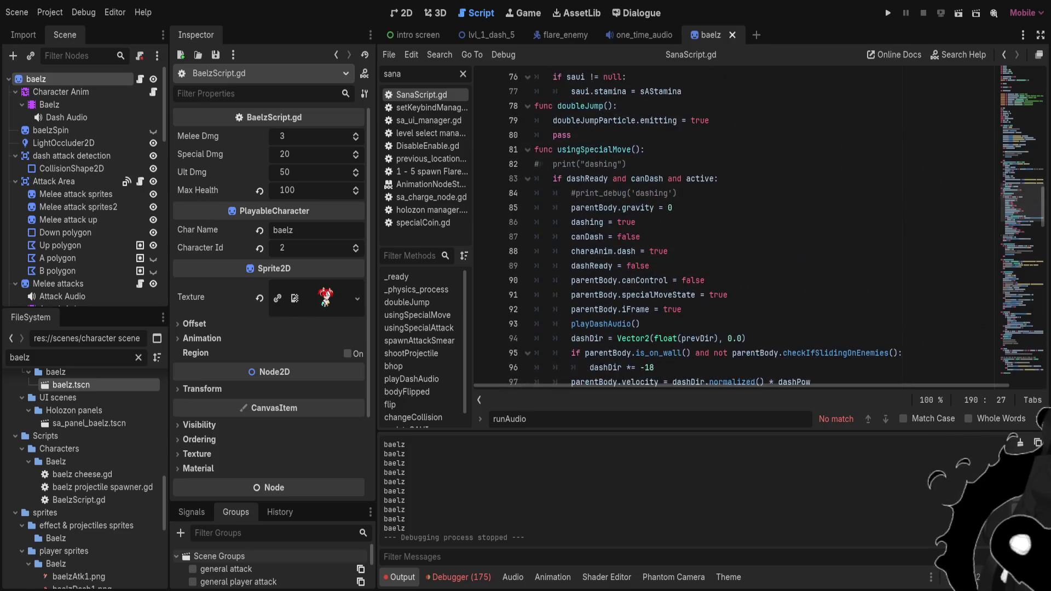
{"action": "scroll", "coordinate": [734, 230], "scroll_direction": "up", "scroll_amount": 3}
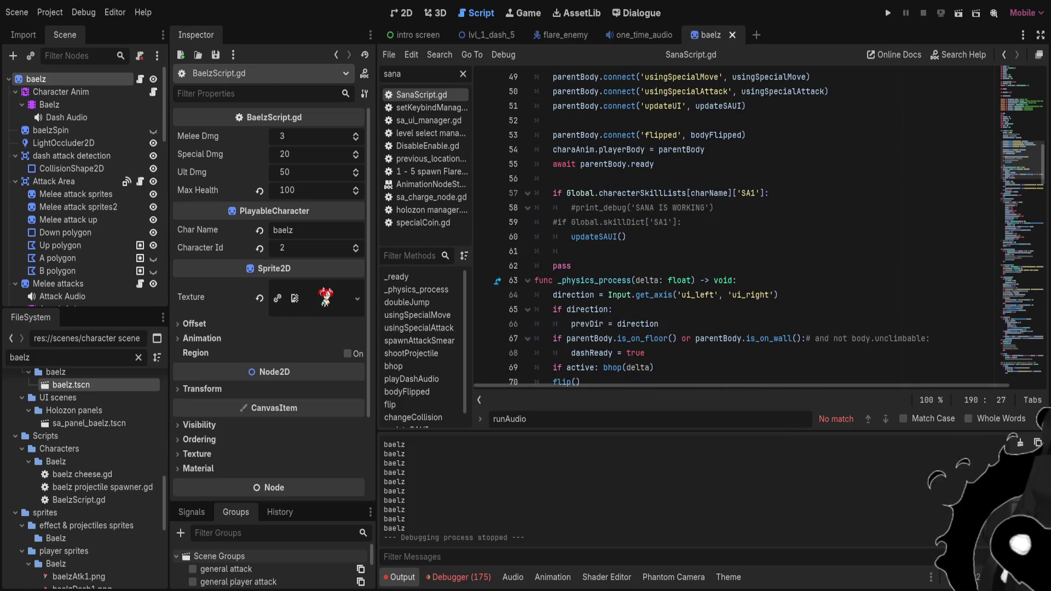
{"action": "left_click", "coordinate": [737, 280]}
{"action": "key", "text": "Return"}
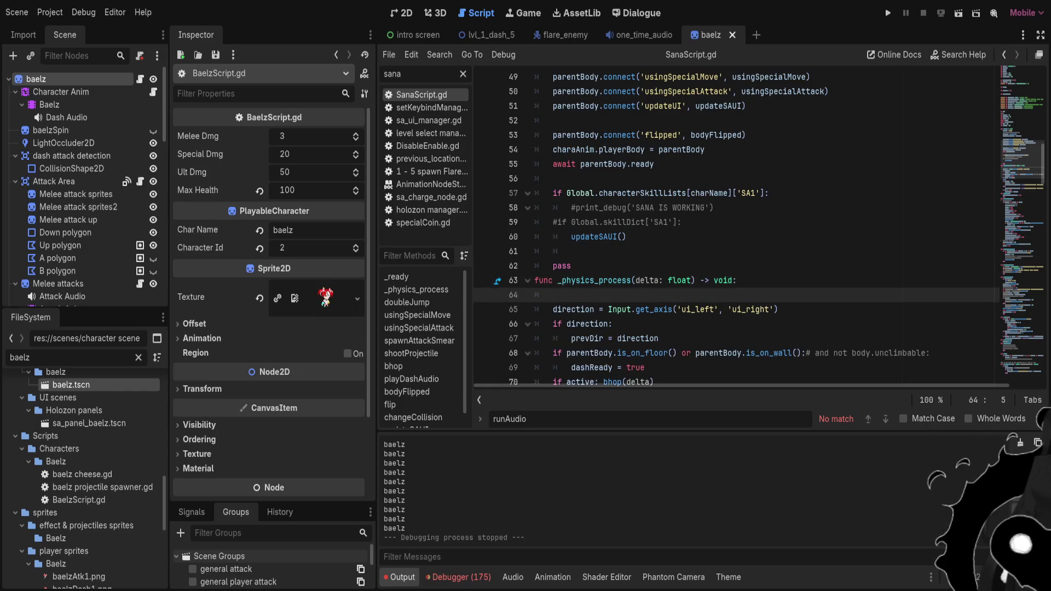
{"action": "type", "text": "if active and parentBody.runAudio.stream != runAudioResource: \t\tparentBody.runAudio.stream = runAudioResource"}
{"action": "key", "text": "ctrl+s"}
{"action": "left_click", "coordinate": [463, 74]}
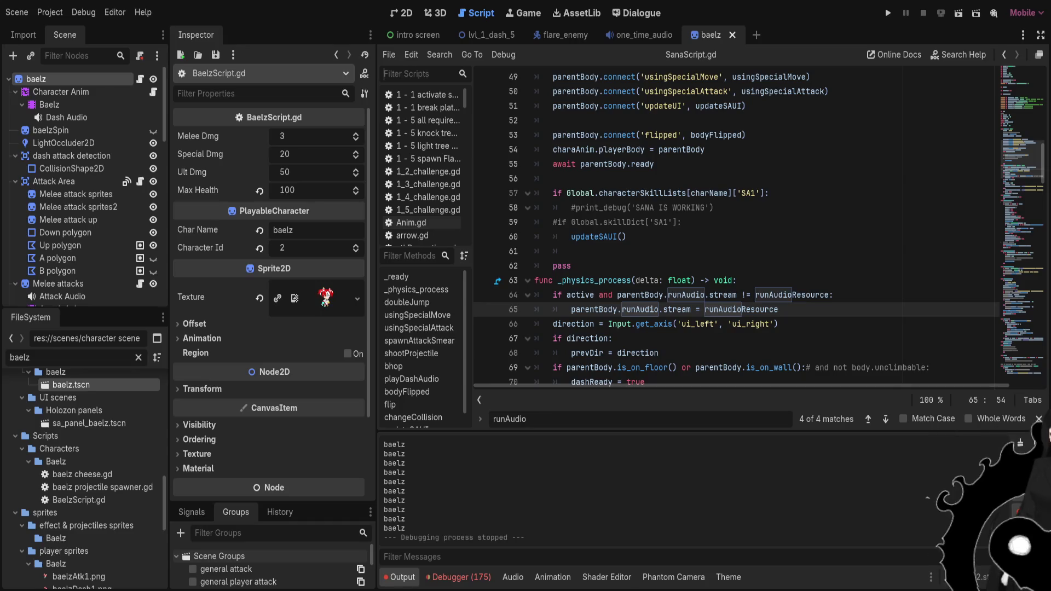
Paste the runAudio stream check into MumeiScript.gd's _physics_process at lines 72–73 and save it.
{"action": "type", "text": "mume"}
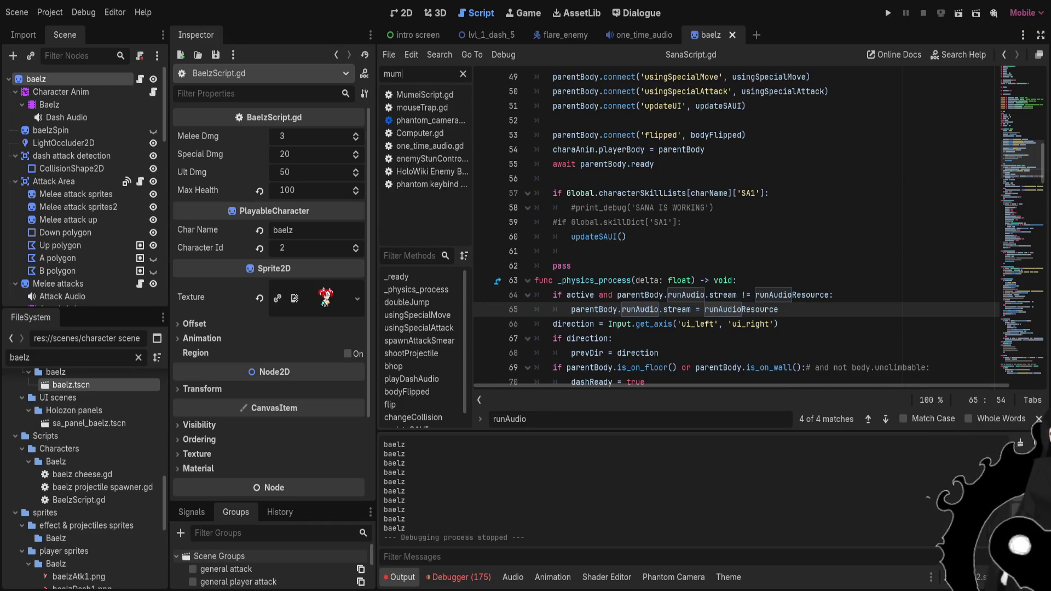
{"action": "key", "text": "Down"}
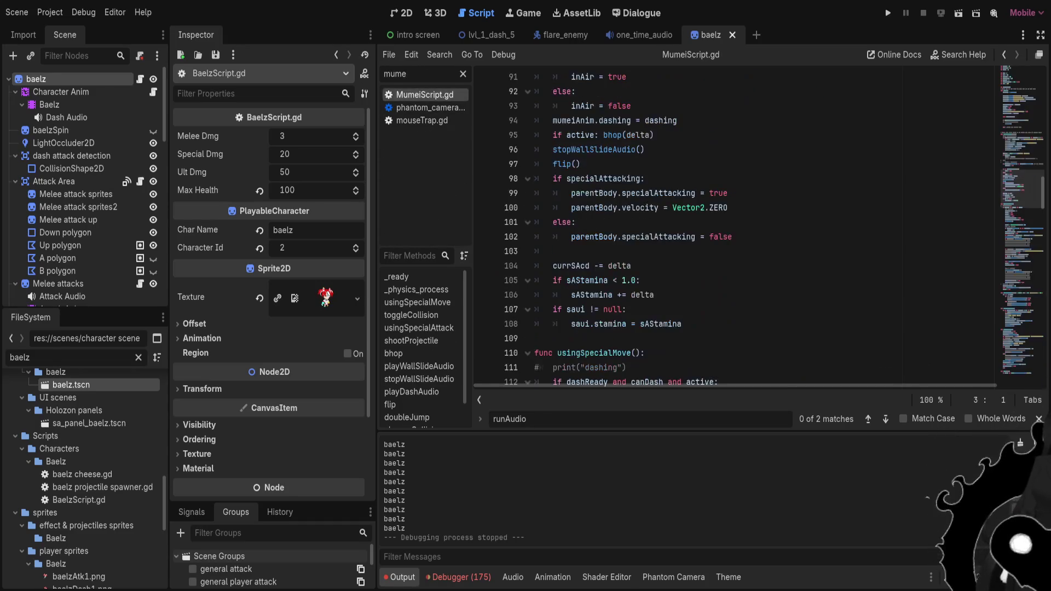
{"action": "scroll", "coordinate": [734, 230], "scroll_direction": "up", "scroll_amount": 10}
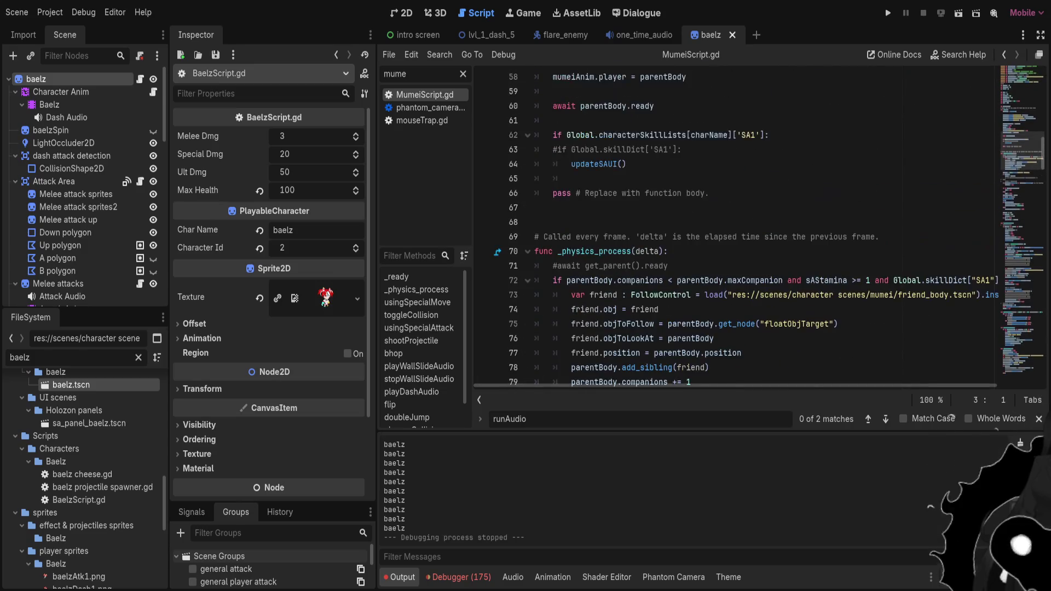
{"action": "scroll", "coordinate": [733, 229], "scroll_direction": "down", "scroll_amount": 1}
{"action": "left_click", "coordinate": [673, 207]}
{"action": "key", "text": "Down"}
{"action": "key", "text": "End"}
{"action": "key", "text": "Return"}
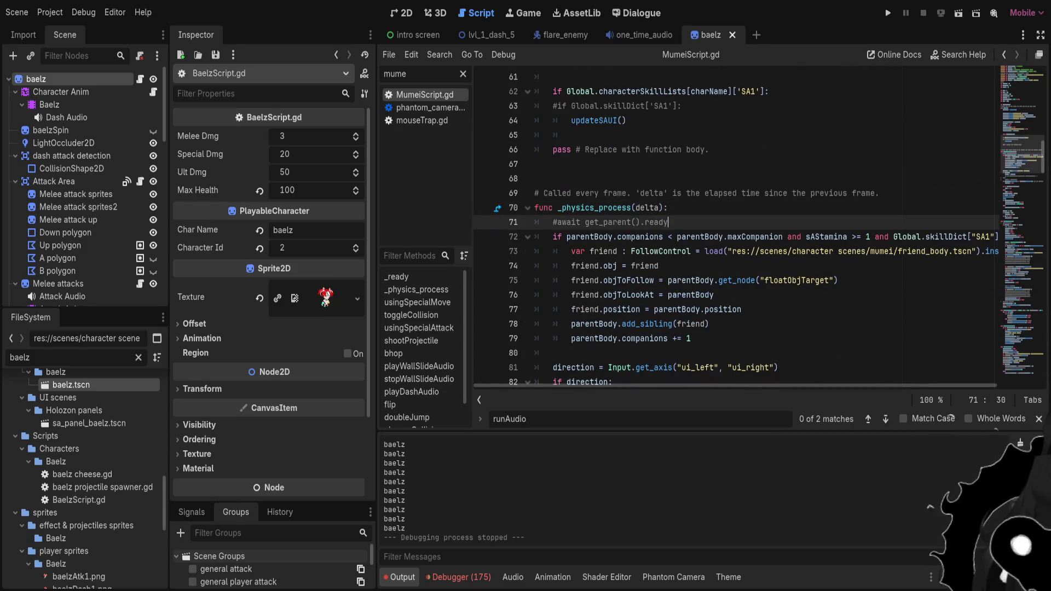
{"action": "type", "text": "if active and parentBody.runAudio.stream != runAudioResource: \t\tparentBody.runAudio.stream = runAudioResource"}
{"action": "left_click", "coordinate": [463, 74]}
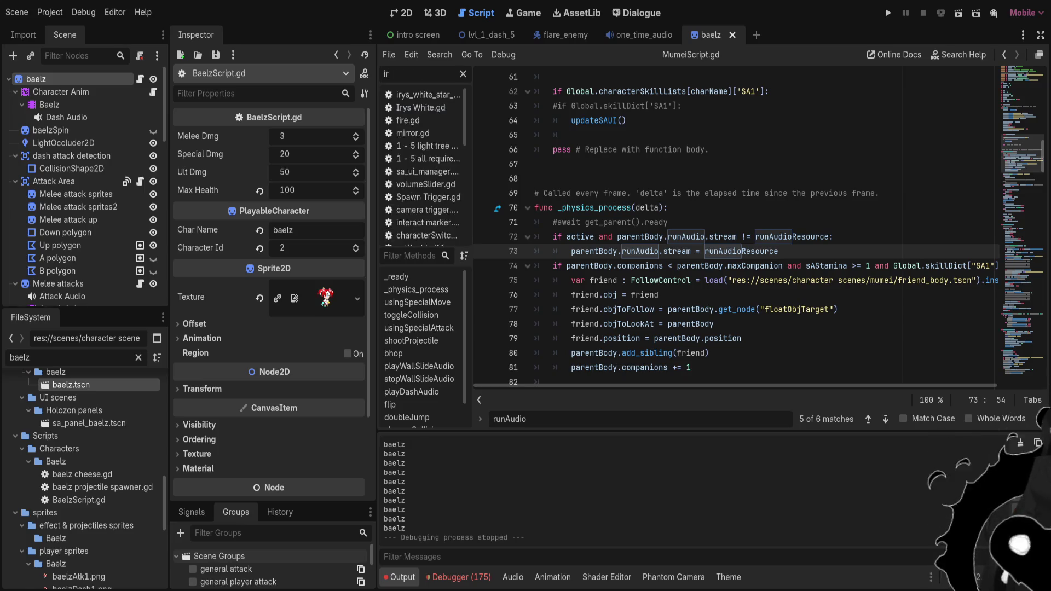
Open Irys White.gd and paste the runAudio stream check at the top of _process (lines 74–75).
{"action": "type", "text": "irys"}
{"action": "left_click", "coordinate": [421, 108]}
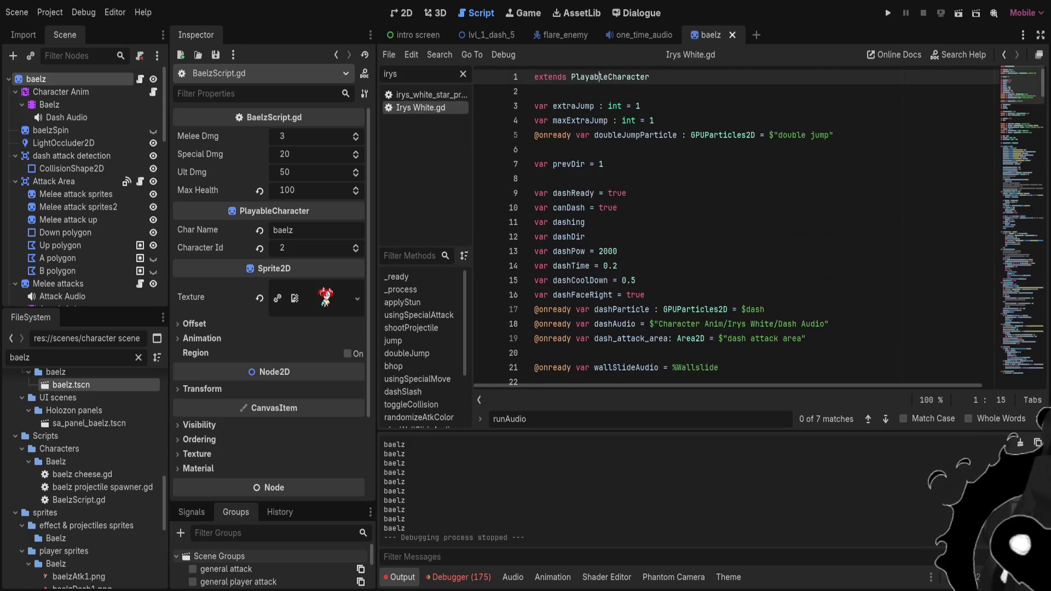
{"action": "scroll", "coordinate": [739, 230], "scroll_direction": "down", "scroll_amount": 7}
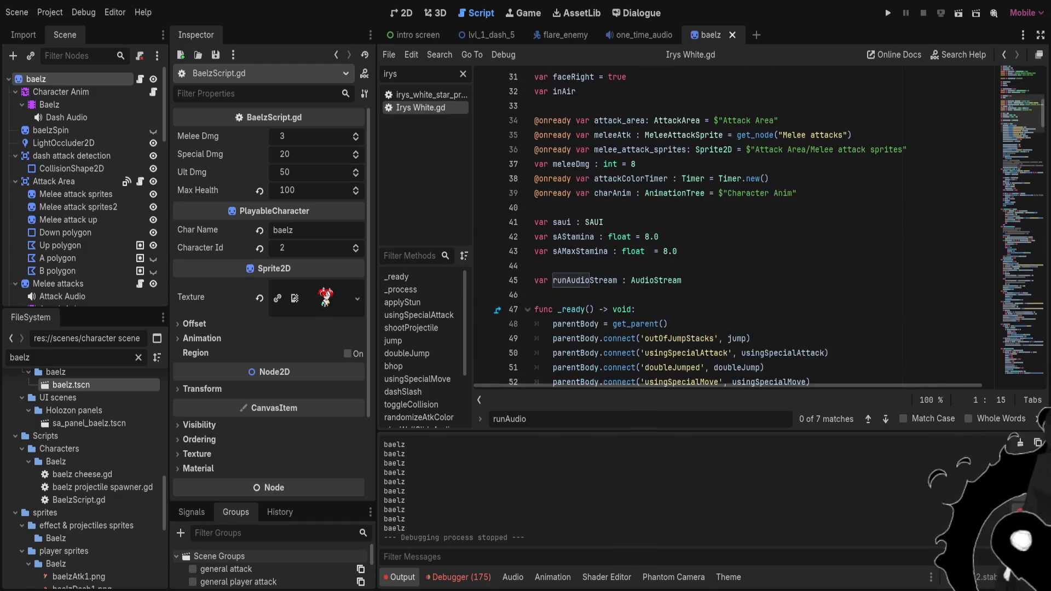
{"action": "scroll", "coordinate": [739, 230], "scroll_direction": "down", "scroll_amount": 8}
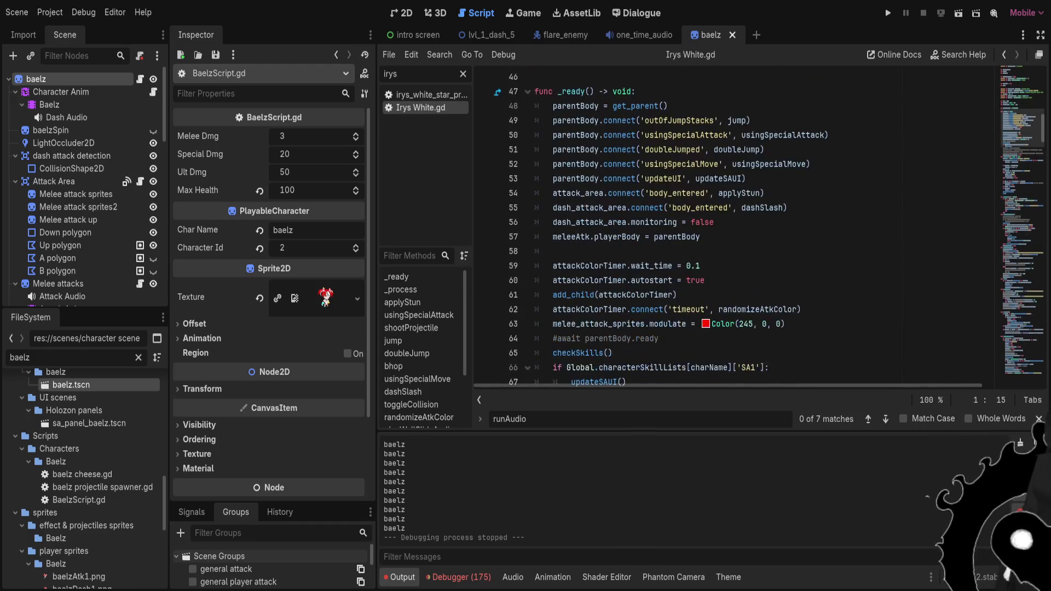
{"action": "scroll", "coordinate": [739, 230], "scroll_direction": "down", "scroll_amount": 2}
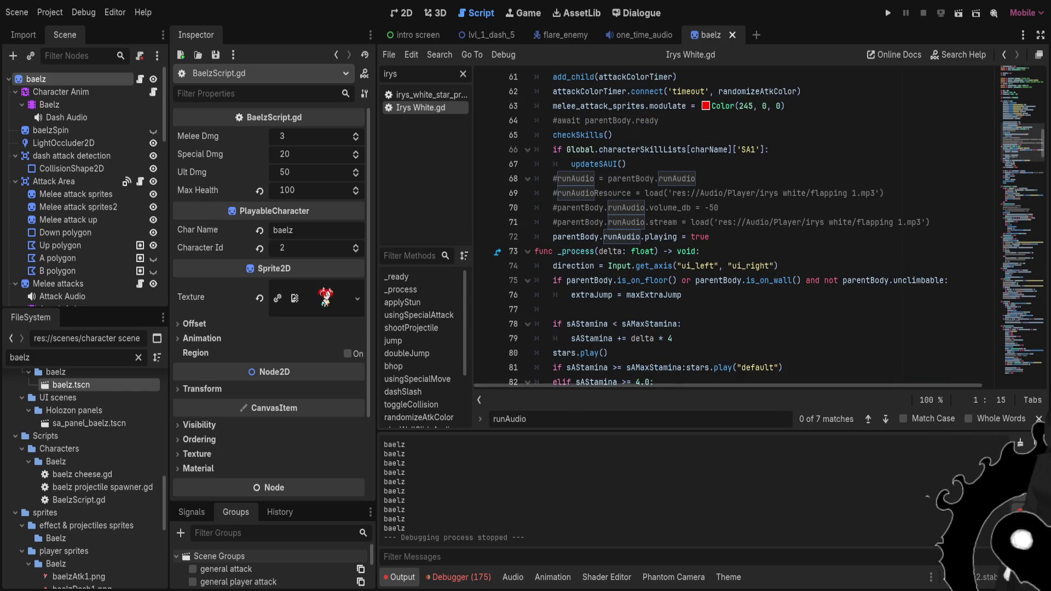
{"action": "scroll", "coordinate": [738, 230], "scroll_direction": "down", "scroll_amount": 1}
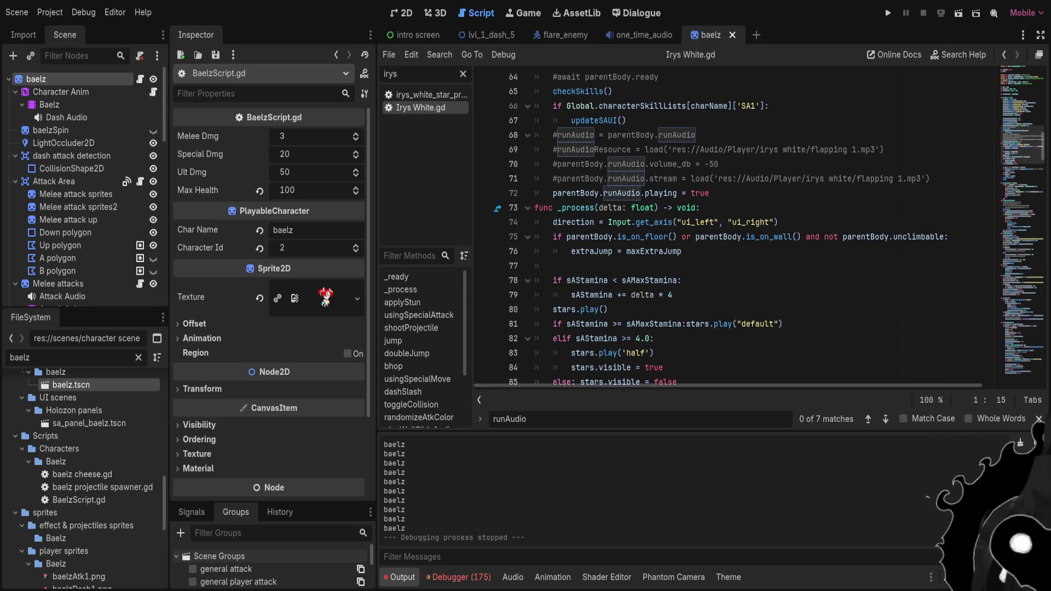
{"action": "left_click", "coordinate": [706, 207]}
{"action": "key", "text": "Return"}
{"action": "type", "text": "if active and parentBody.runAudio.stream != runAudioResource: \t\tparentBody.runAudio.stream = runAudioResource"}
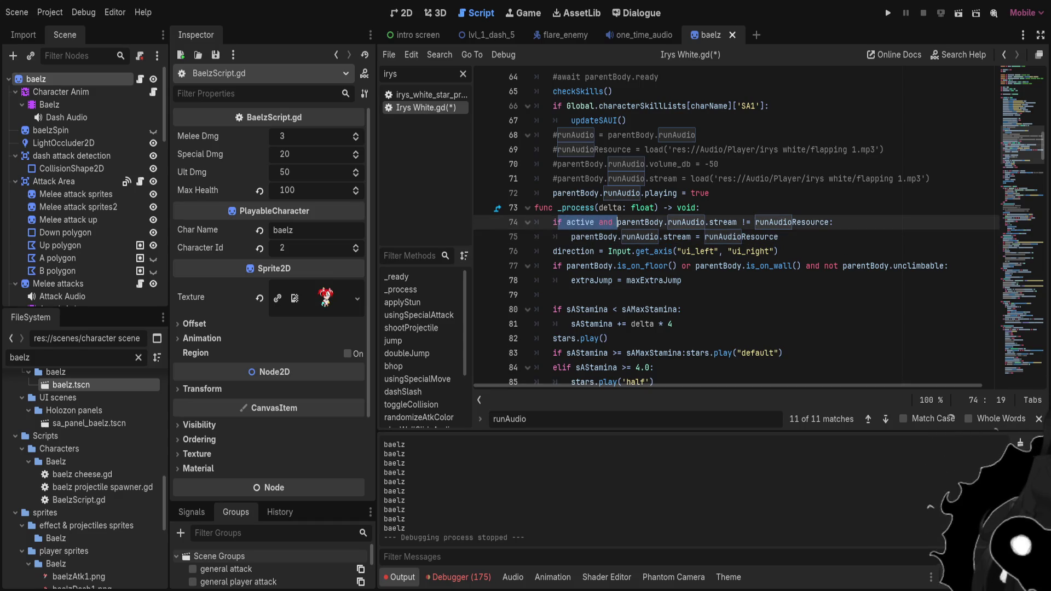
{"action": "left_click", "coordinate": [622, 237]}
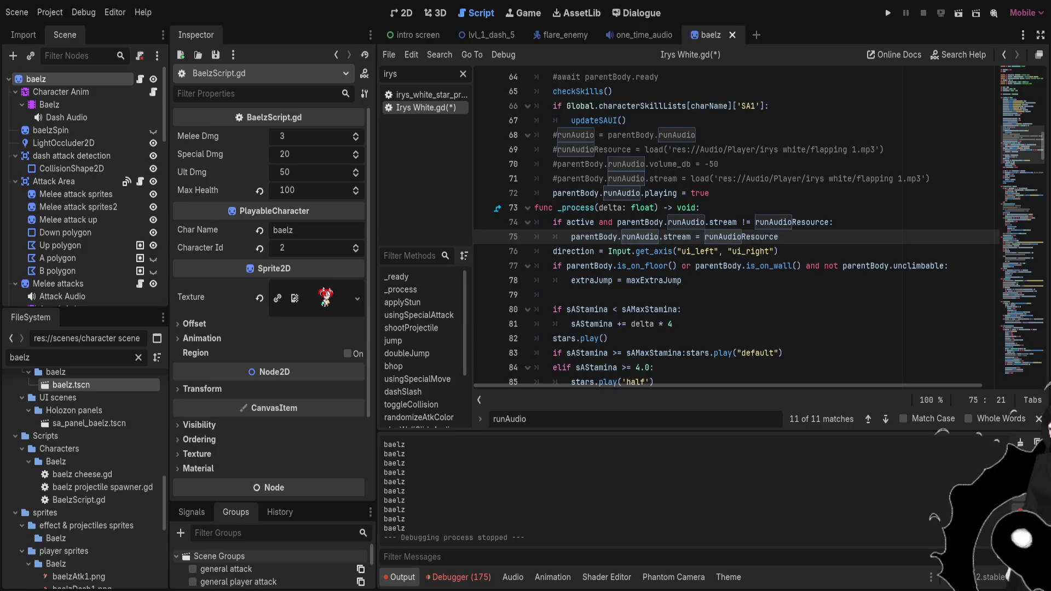
Uncomment the runAudioResource load line at line 69.
{"action": "left_click", "coordinate": [719, 164]}
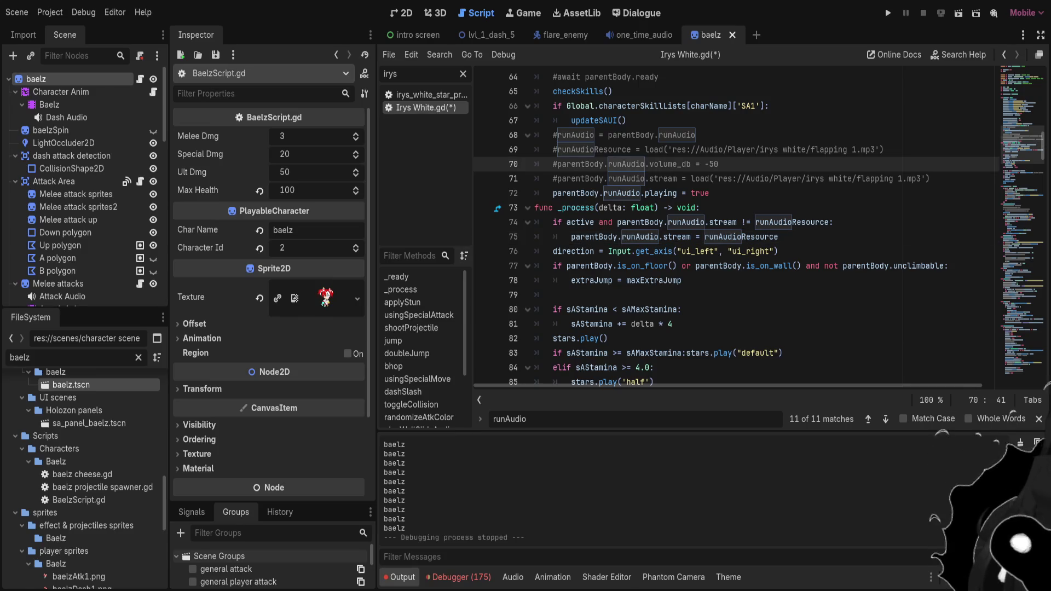
{"action": "left_click", "coordinate": [772, 150]}
{"action": "key", "text": "ctrl+k"}
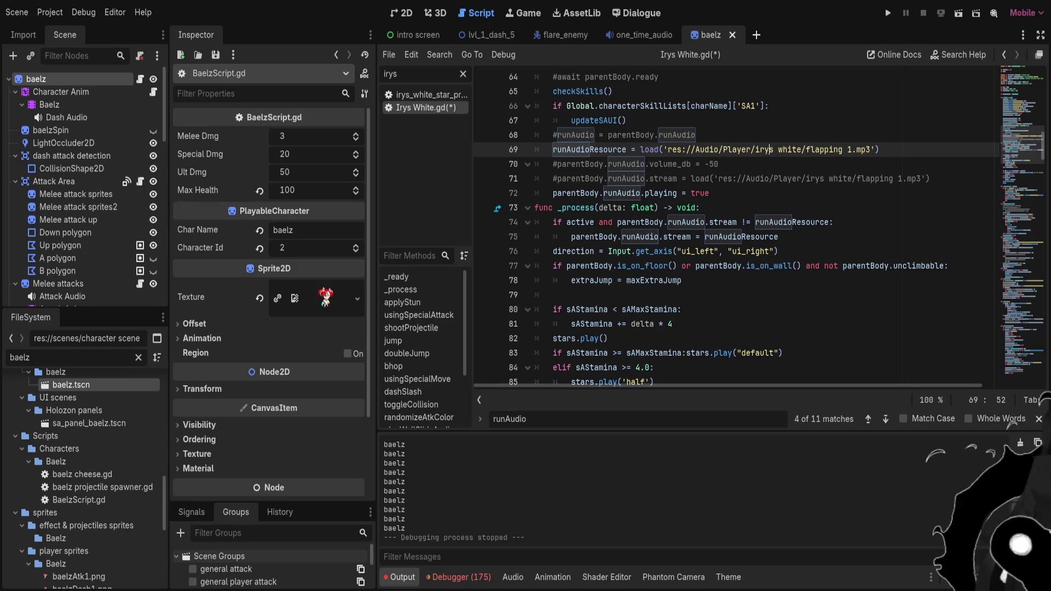
Copy parentBody.runAudio.playing = true to line 76 under the stream assignment and save.
{"action": "mouse_move", "coordinate": [563, 34]}
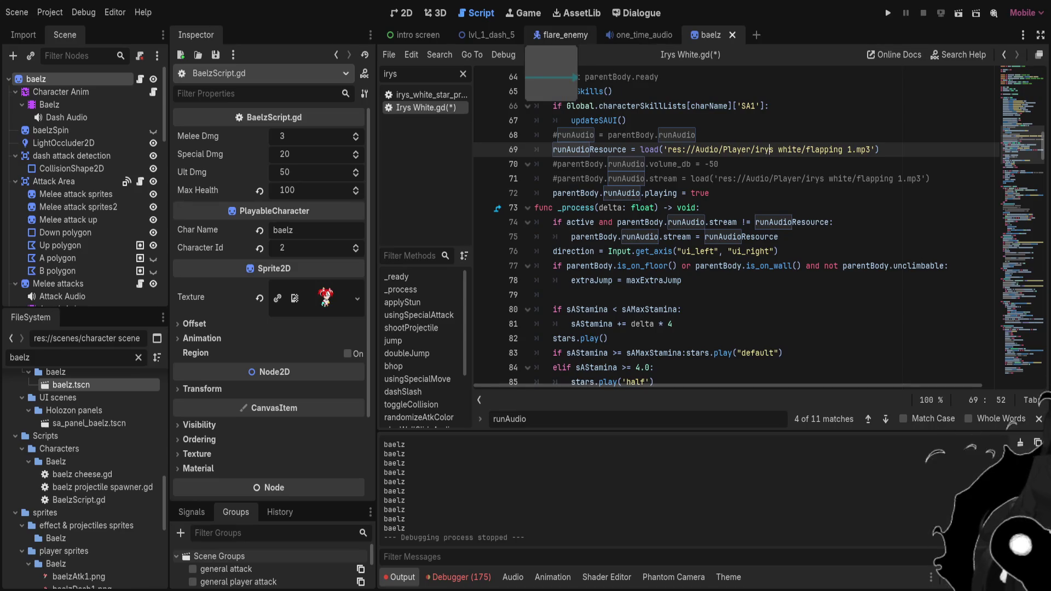
{"action": "left_click", "coordinate": [711, 236]}
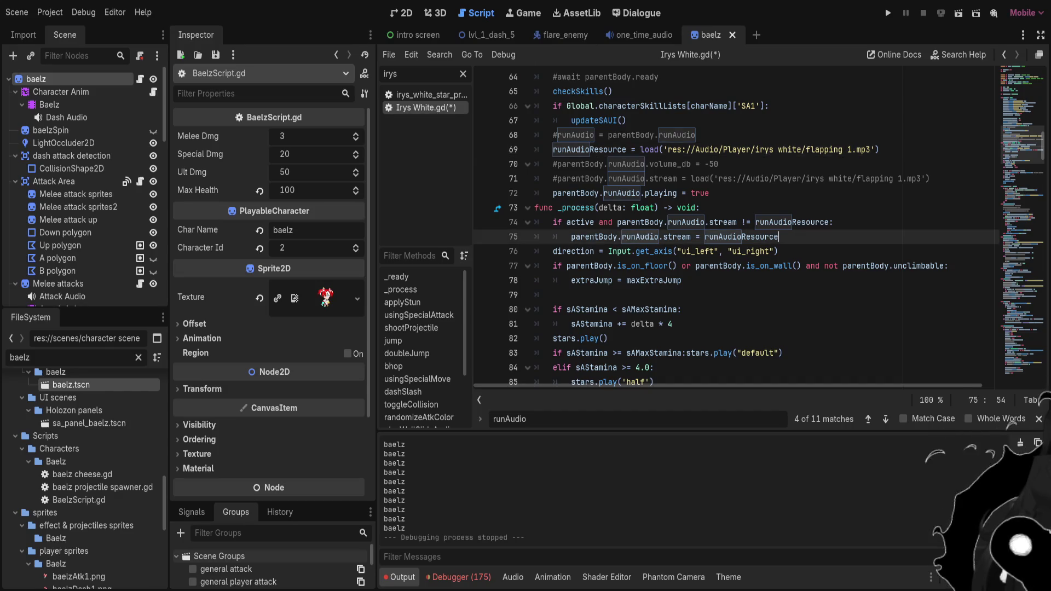
{"action": "left_click_drag", "start_coordinate": [709, 193], "coordinate": [551, 193]}
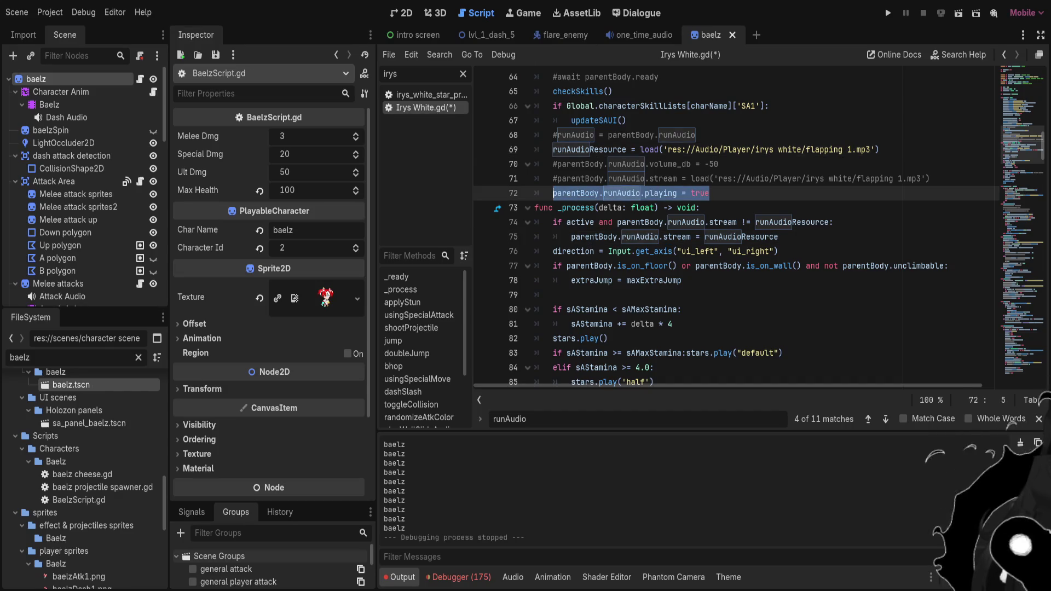
{"action": "key", "text": "ctrl+c"}
{"action": "left_click", "coordinate": [782, 237]}
{"action": "key", "text": "Return"}
{"action": "key", "text": "ctrl+v"}
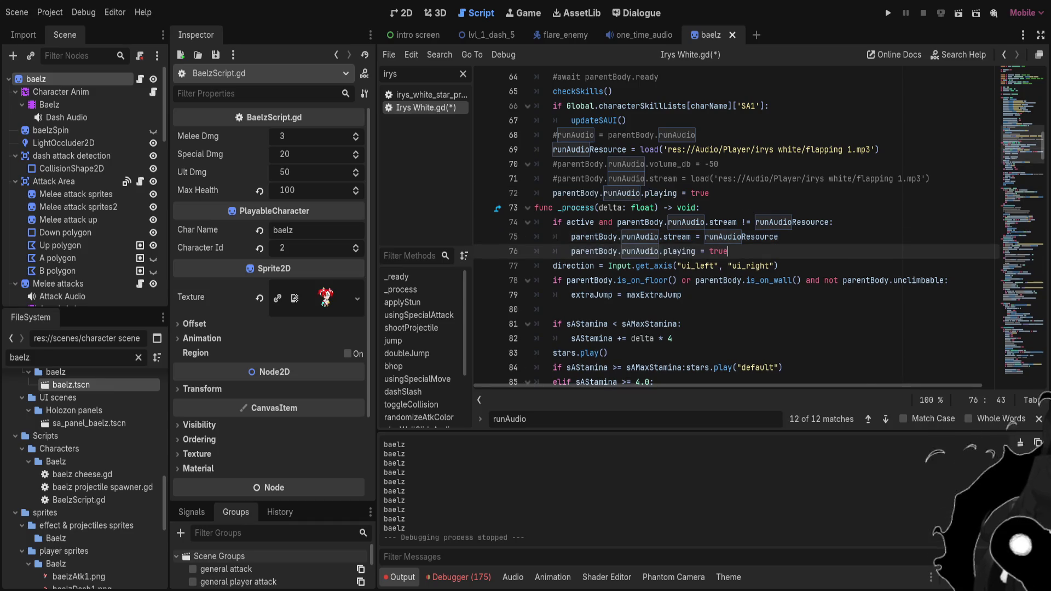
{"action": "key", "text": "ctrl+s"}
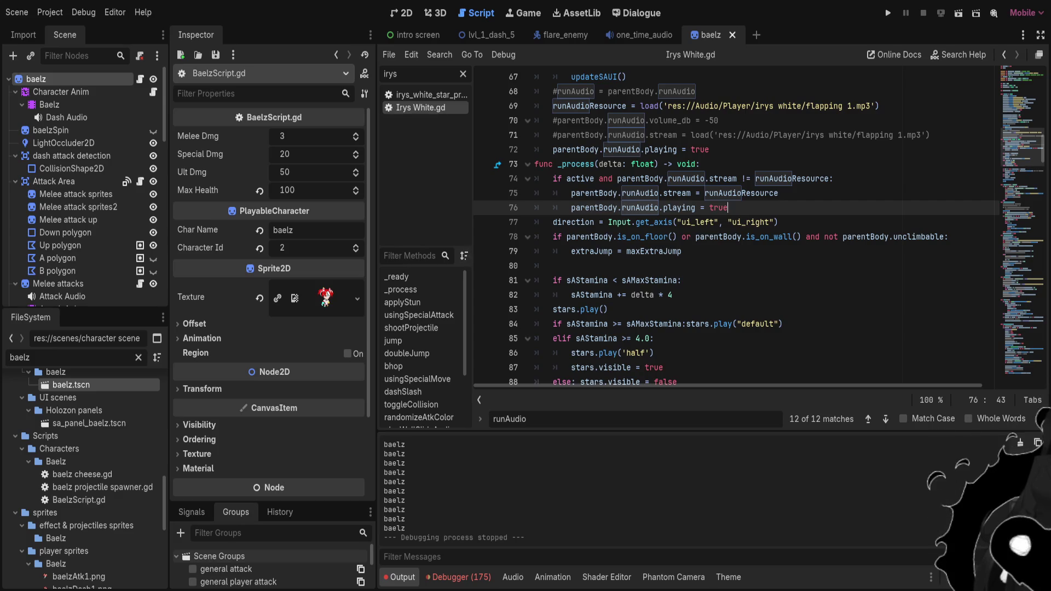
{"action": "left_click", "coordinate": [463, 73]}
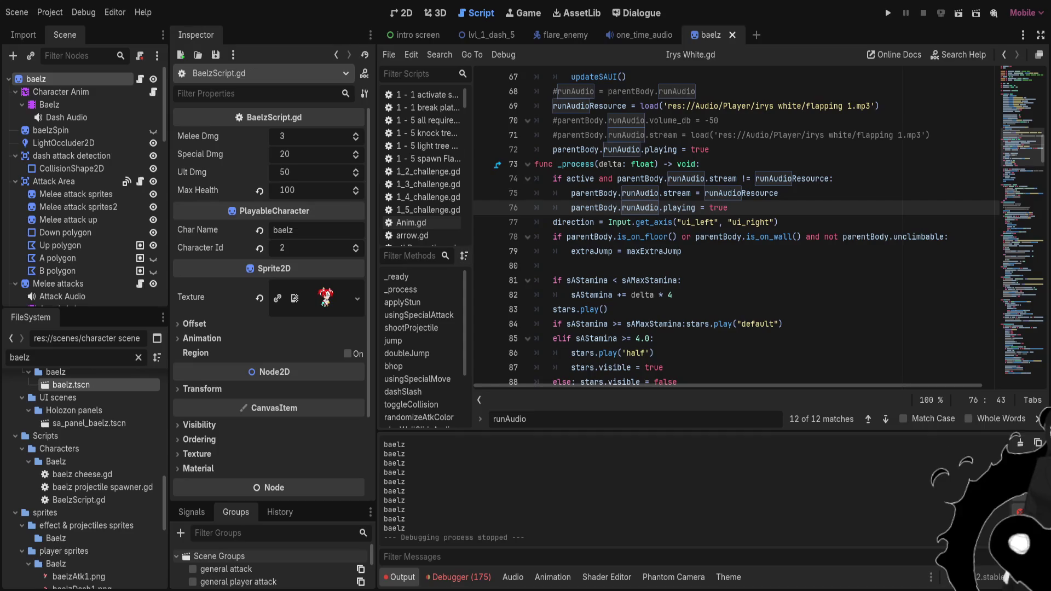
{"action": "scroll", "coordinate": [733, 230], "scroll_direction": "down", "scroll_amount": 1}
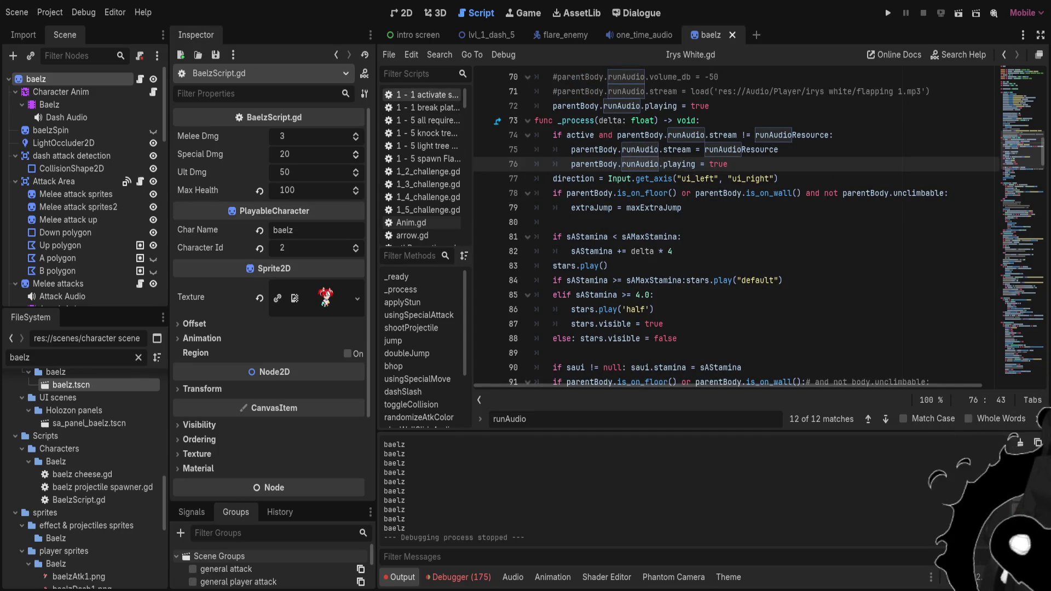
Type parentBody.runAudio.playing = true below the stream assignment in MumeiScript.gd.
{"action": "left_click", "coordinate": [416, 74]}
{"action": "type", "text": "mumei"}
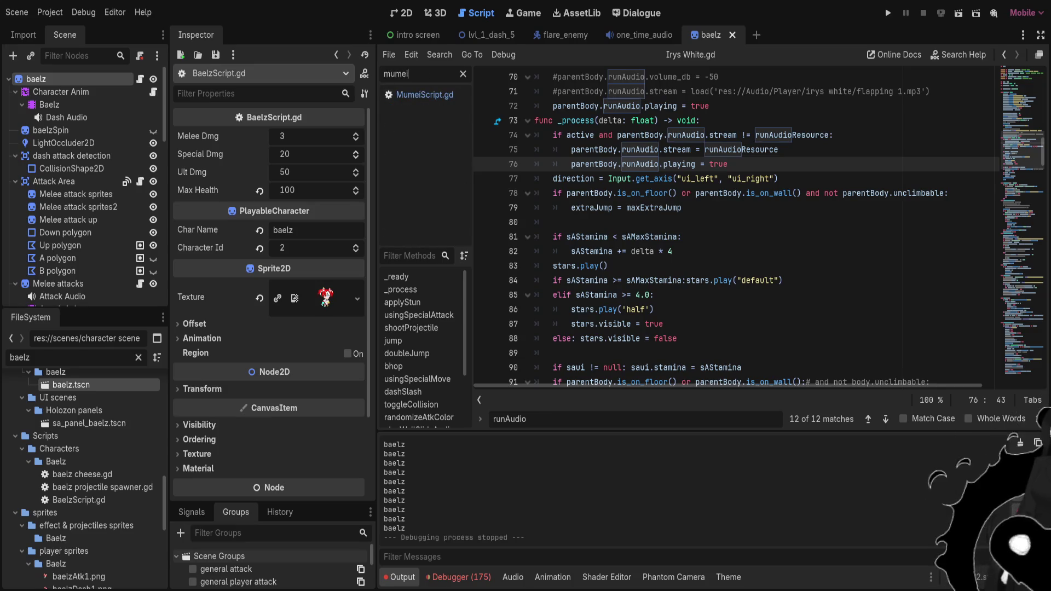
{"action": "left_click", "coordinate": [424, 94]}
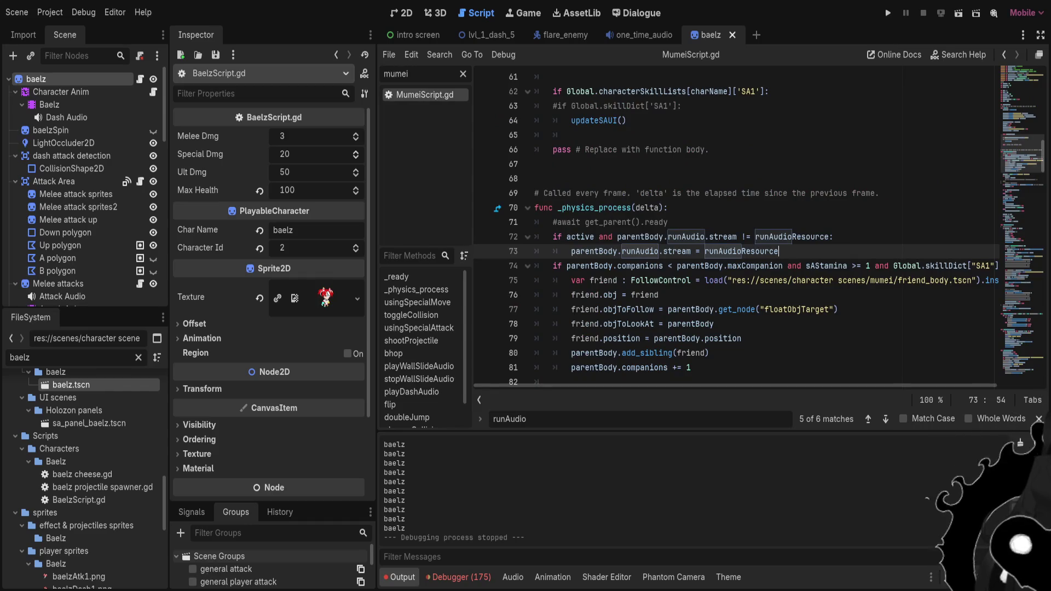
{"action": "double_click", "coordinate": [20, 356]}
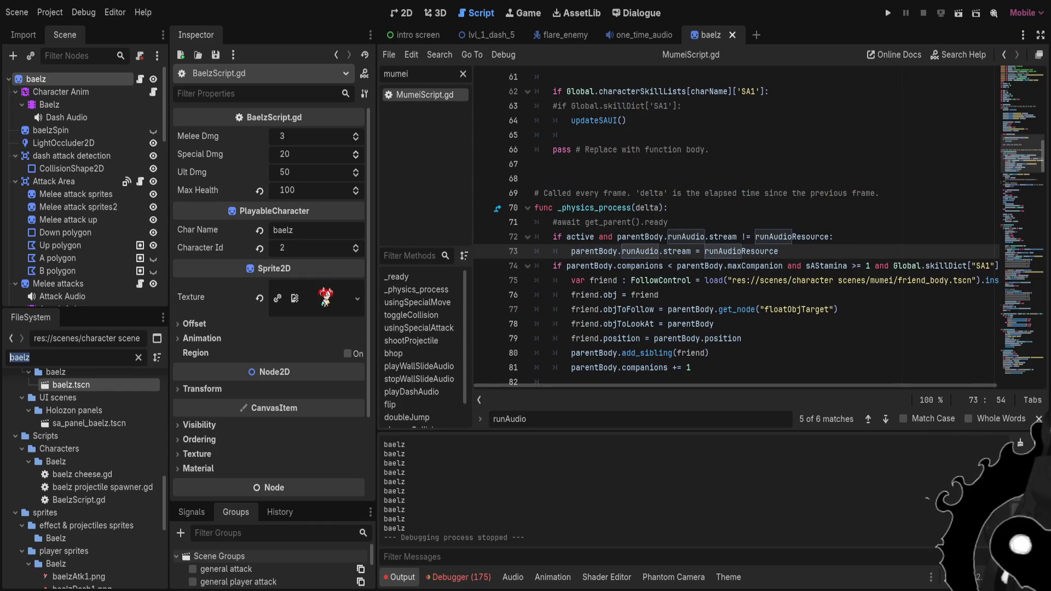
{"action": "type", "text": "Scripte"}
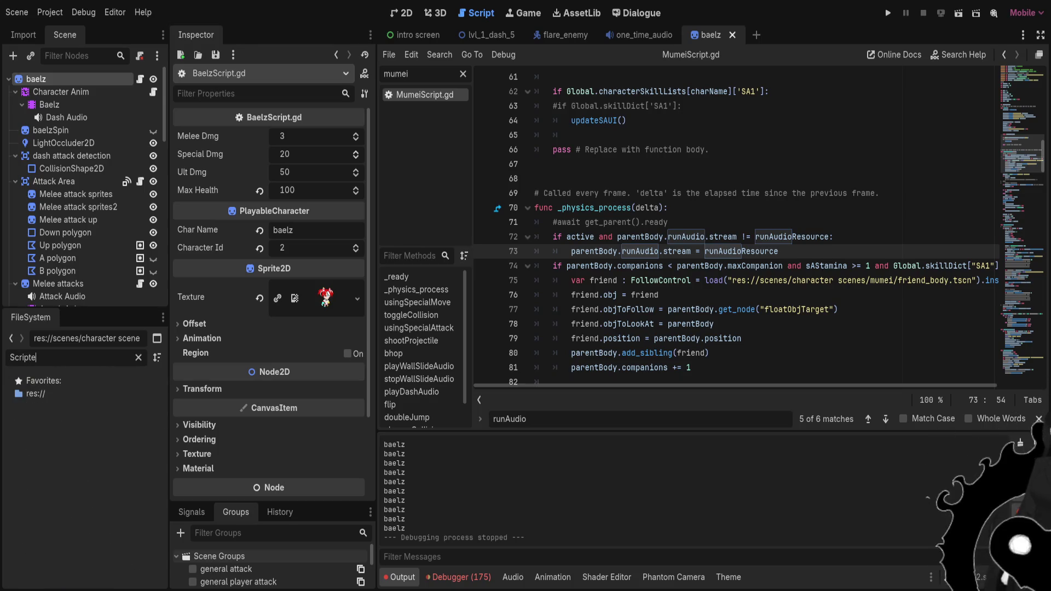
{"action": "key", "text": "BackSpace"}
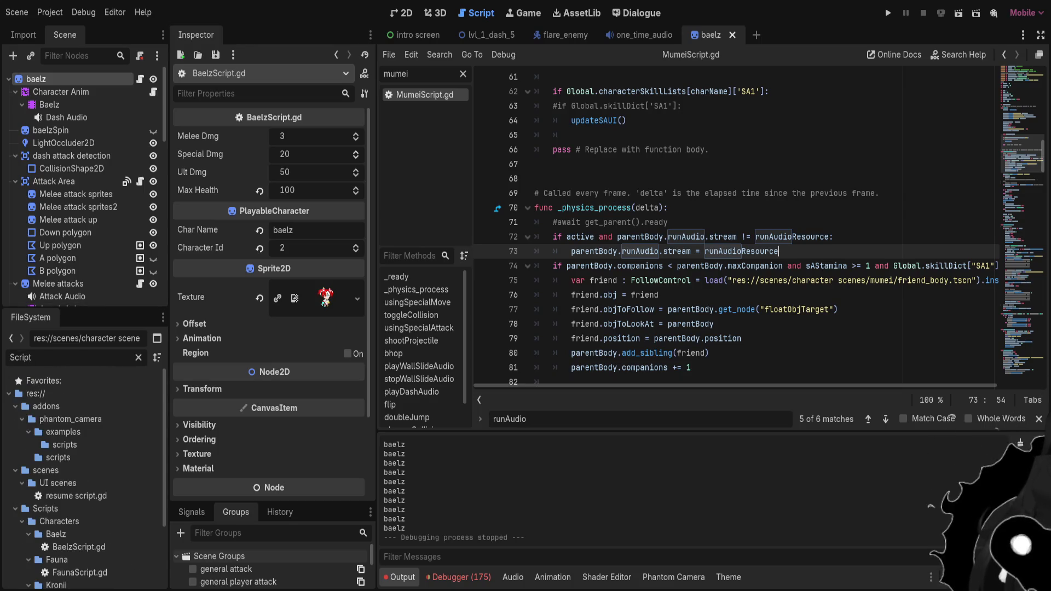
{"action": "key", "text": "Return"}
{"action": "type", "text": "parentBody.runAudio.playing = true"}
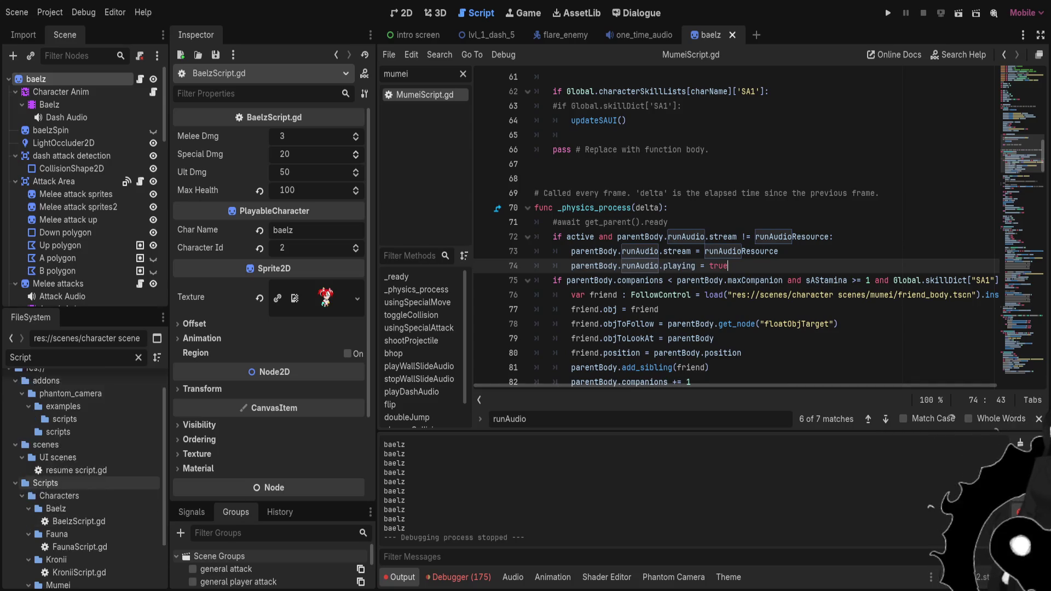
{"action": "scroll", "coordinate": [82, 482], "scroll_direction": "down", "scroll_amount": 3}
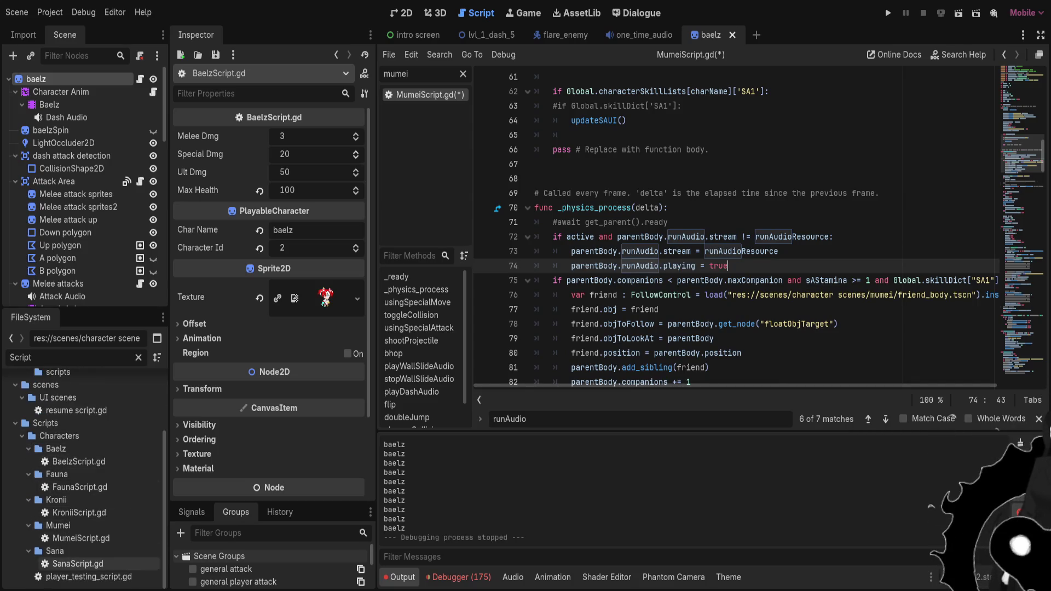
Paste the playing = true line below the stream assignment in the Sana and Kronii scripts.
{"action": "double_click", "coordinate": [77, 564]}
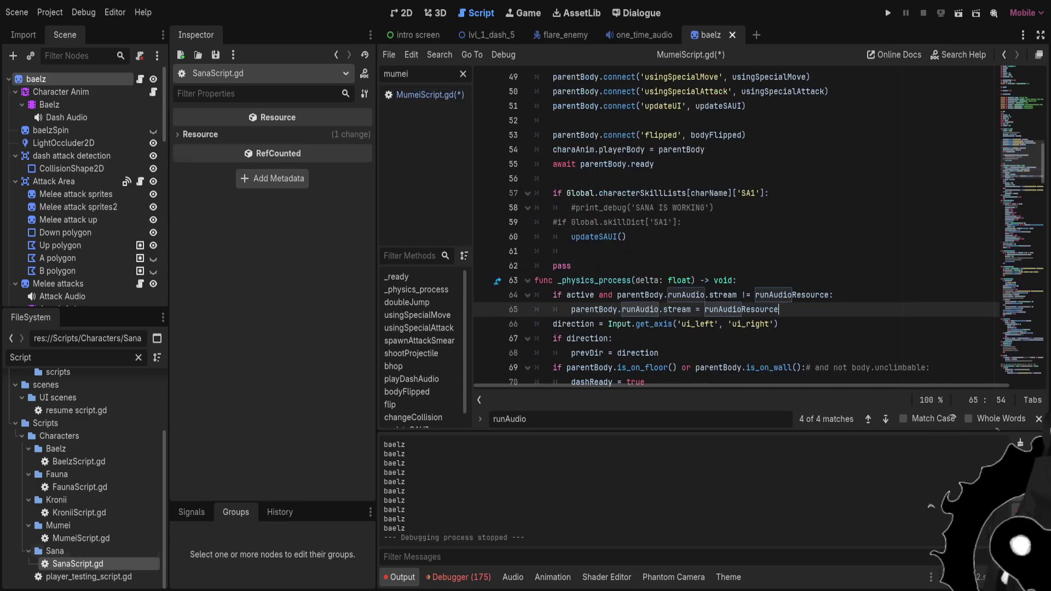
{"action": "key", "text": "Return"}
{"action": "key", "text": "ctrl+v"}
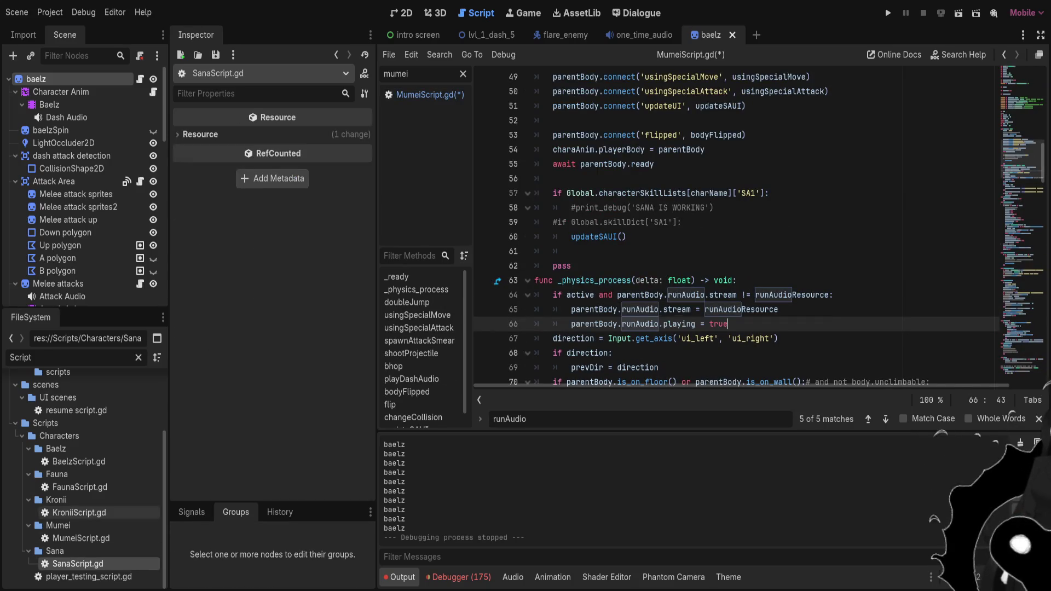
{"action": "double_click", "coordinate": [79, 512]}
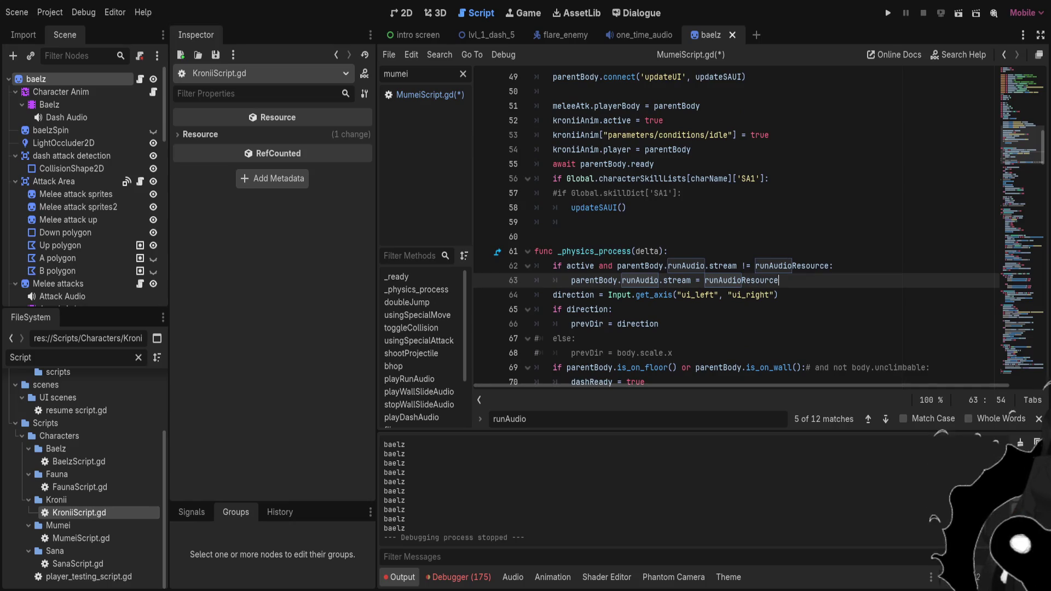
{"action": "key", "text": "Return"}
{"action": "key", "text": "ctrl+v"}
Paste the playing = true line below the stream assignment in the Fauna and Baelz scripts.
{"action": "double_click", "coordinate": [80, 487]}
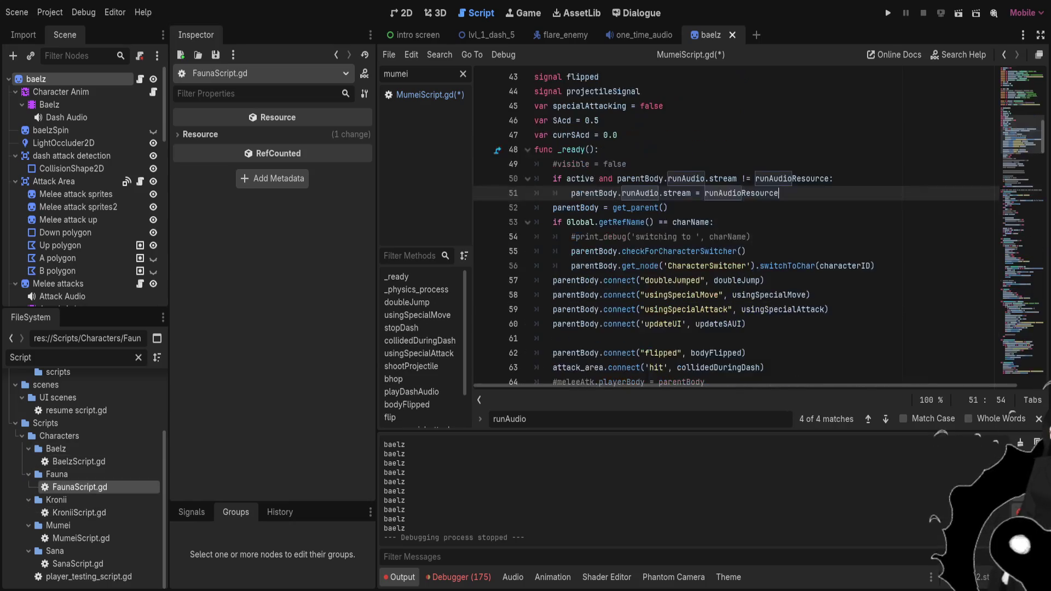
{"action": "key", "text": "Return"}
{"action": "key", "text": "ctrl+v"}
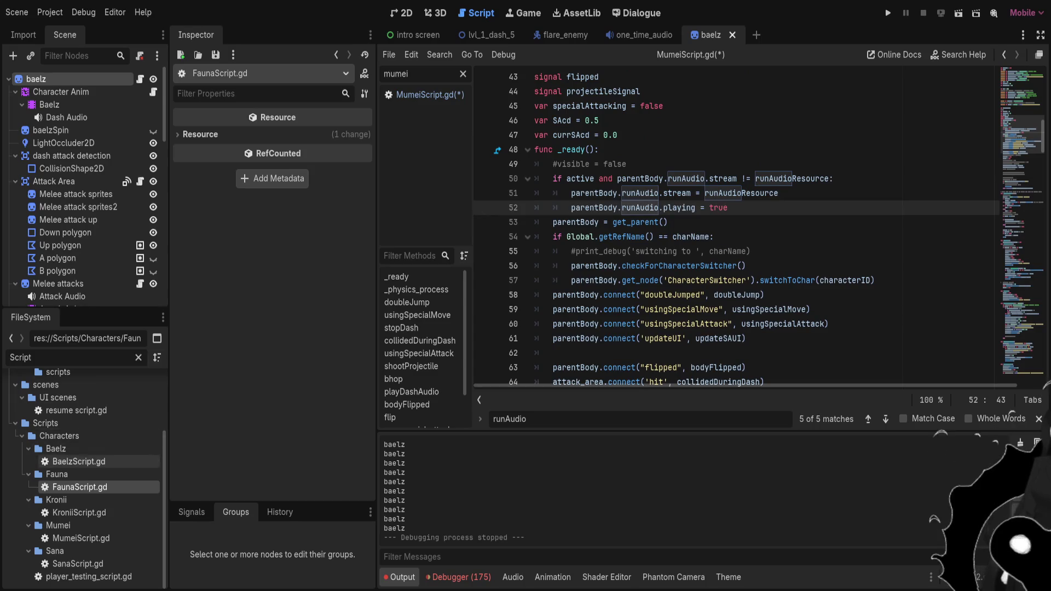
{"action": "double_click", "coordinate": [78, 461]}
{"action": "left_click", "coordinate": [778, 324]}
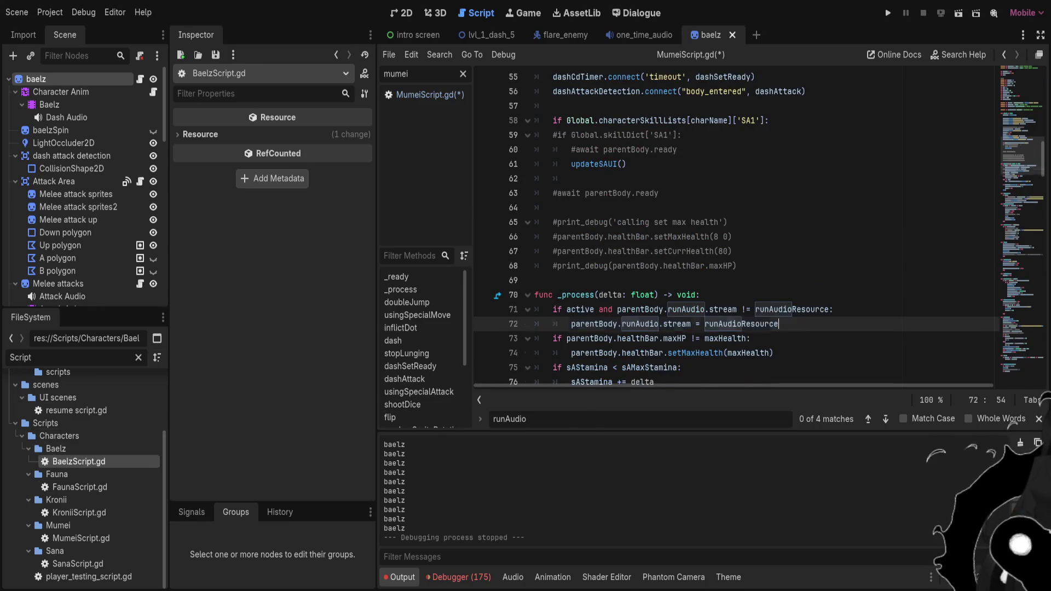
{"action": "key", "text": "Return"}
{"action": "key", "text": "ctrl+v"}
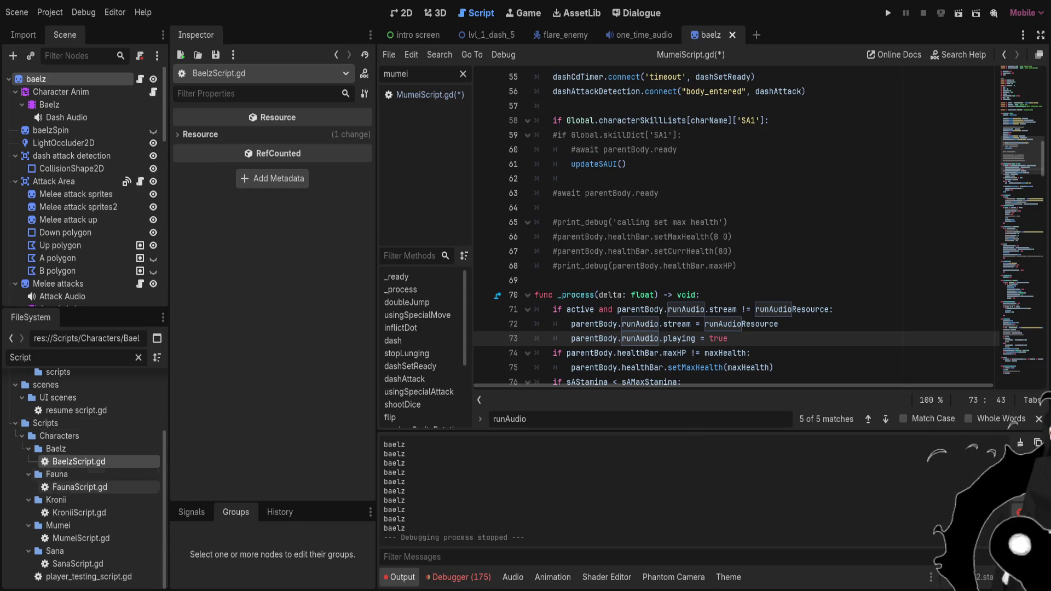
{"action": "left_click", "coordinate": [20, 356]}
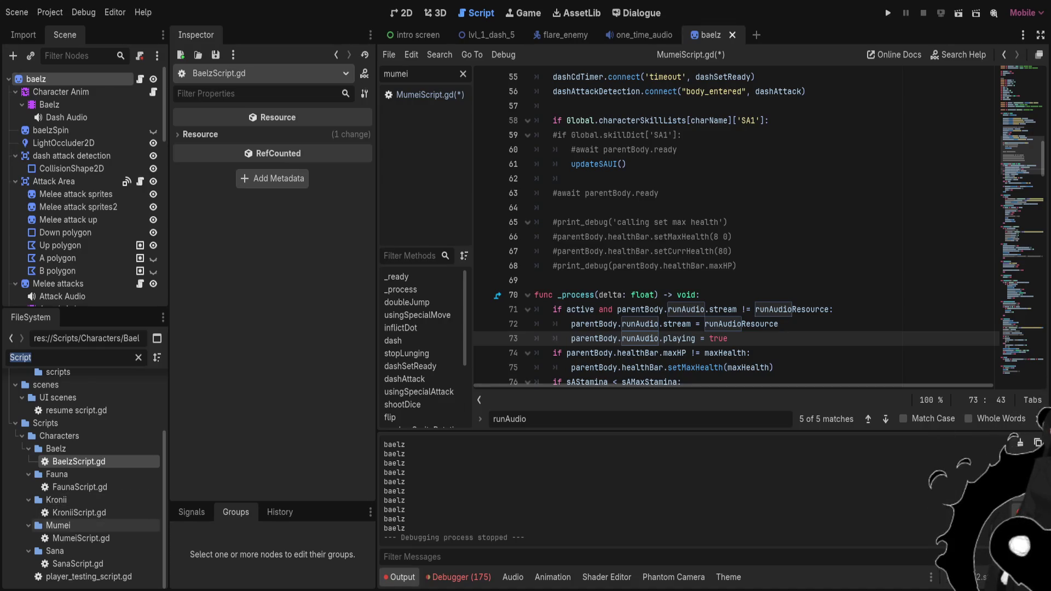
Check the Mumei and Irys White scripts, then save and run the project, hitting a Nil runAudio error.
{"action": "left_click", "coordinate": [81, 538]}
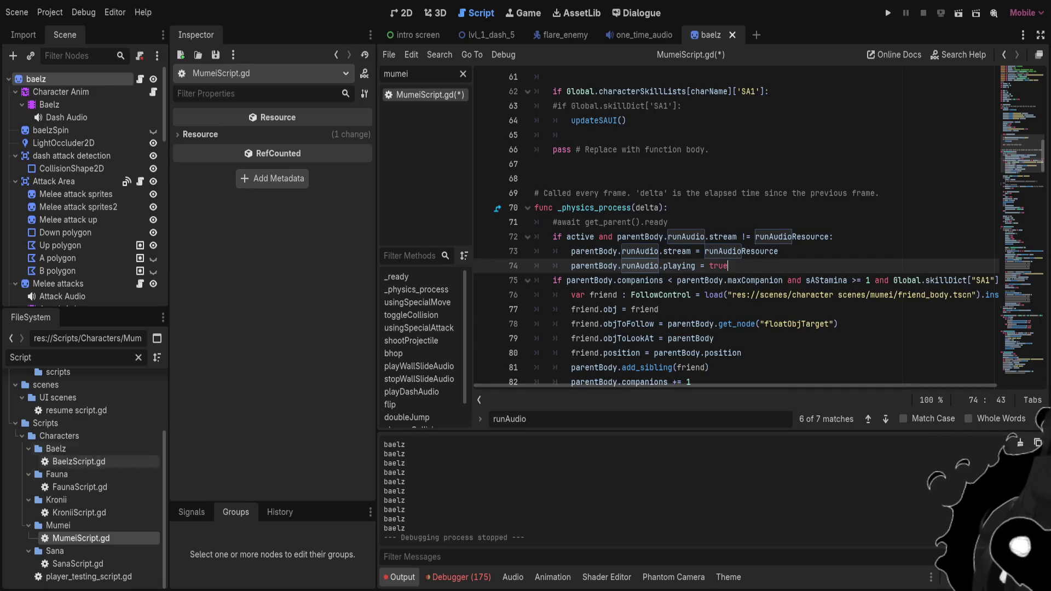
{"action": "left_click", "coordinate": [20, 357]}
{"action": "type", "text": "irys"}
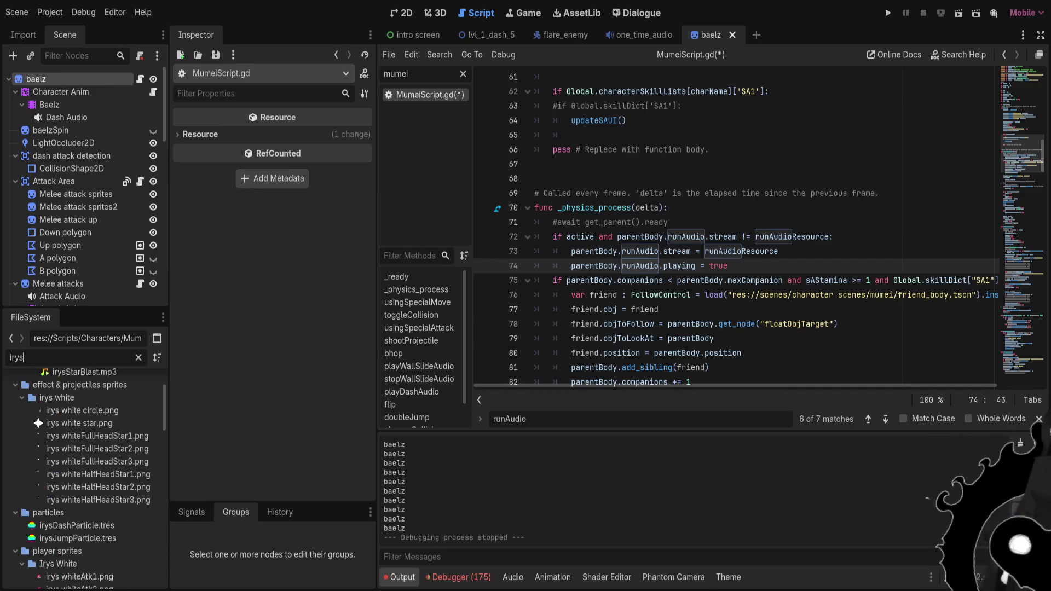
{"action": "scroll", "coordinate": [87, 542], "scroll_direction": "down", "scroll_amount": 5}
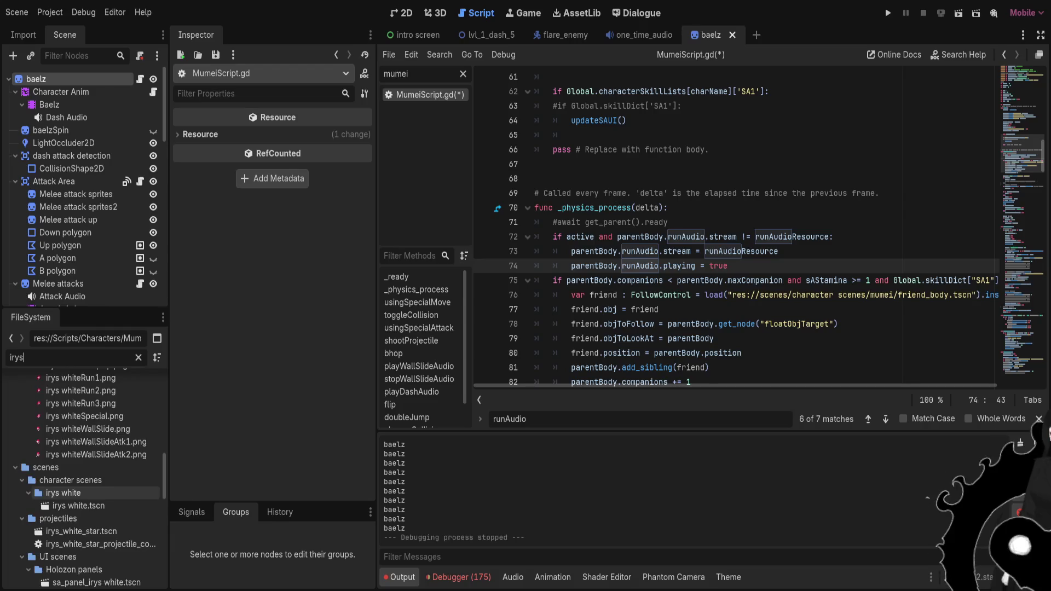
{"action": "scroll", "coordinate": [88, 539], "scroll_direction": "up", "scroll_amount": 8}
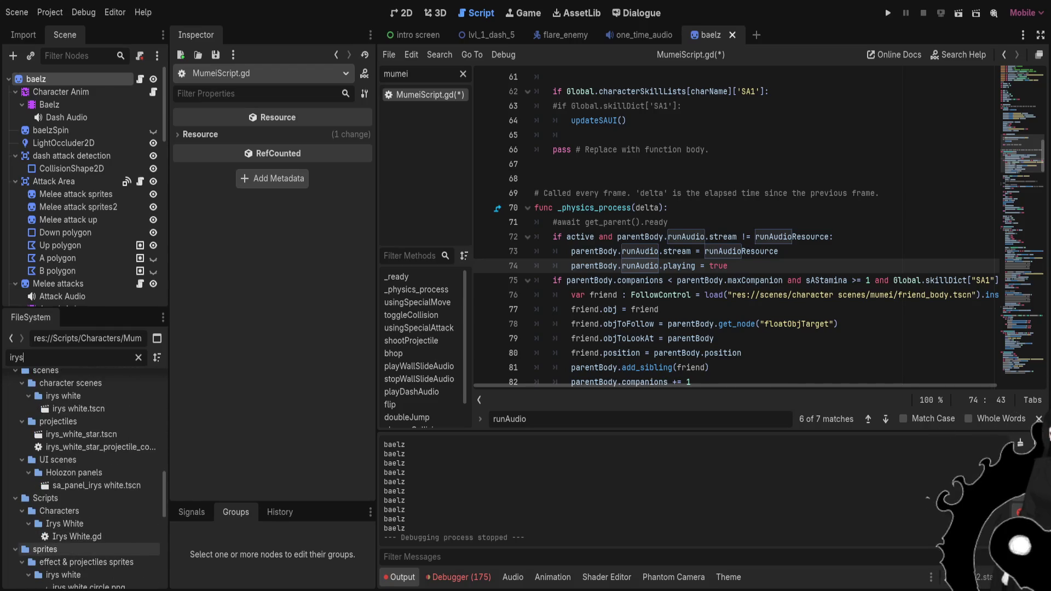
{"action": "double_click", "coordinate": [77, 537]}
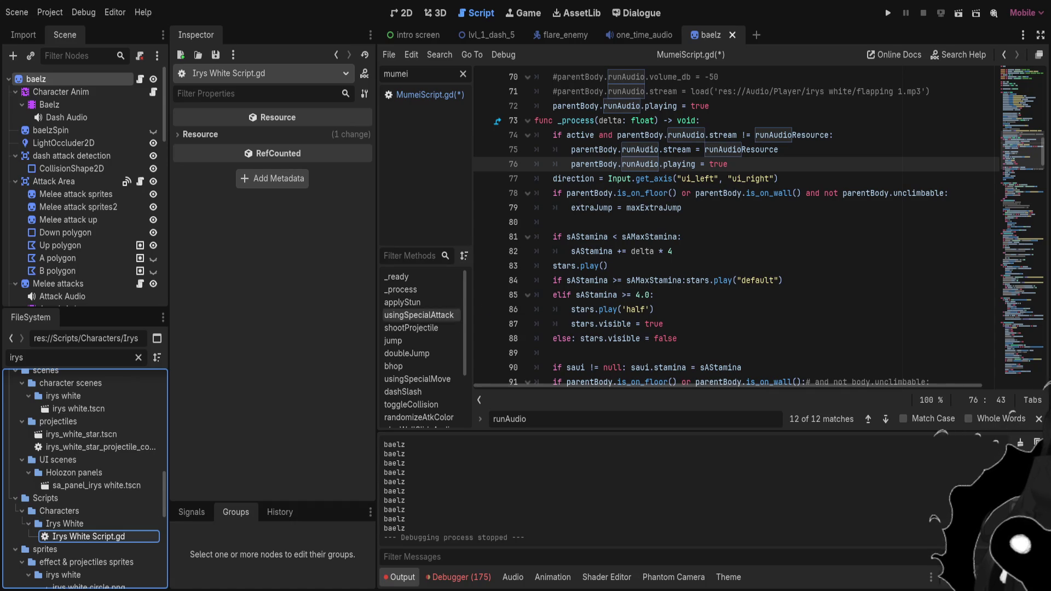
{"action": "left_click", "coordinate": [704, 150]}
{"action": "key", "text": "ctrl+s"}
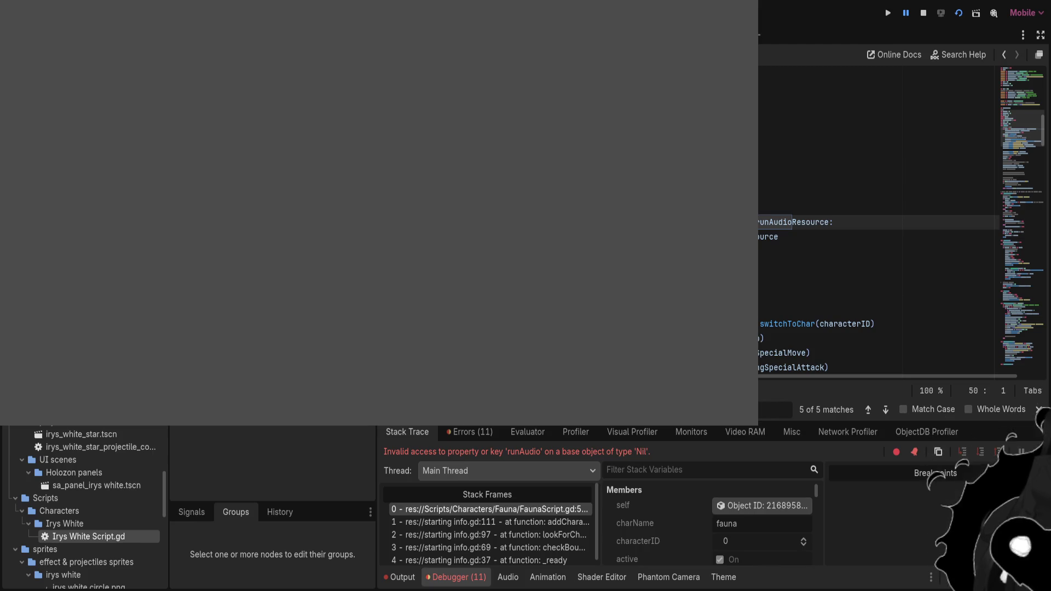
Move FaunaScript.gd's runAudio lines from _ready into _physics_process, then stop and relaunch the game.
{"action": "scroll", "coordinate": [875, 219], "scroll_direction": "down", "scroll_amount": 3}
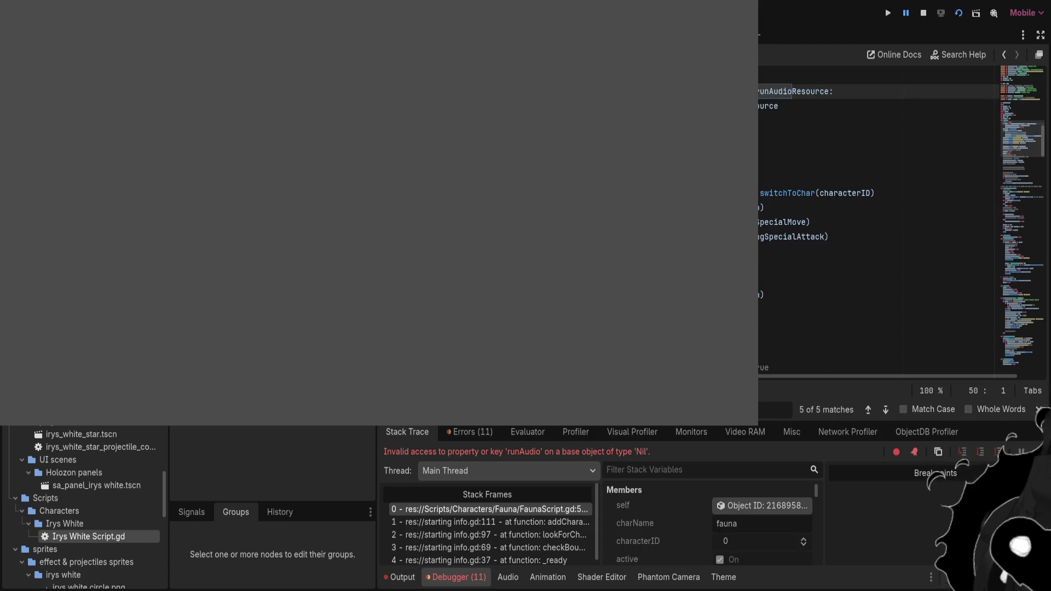
{"action": "scroll", "coordinate": [875, 219], "scroll_direction": "up", "scroll_amount": 3}
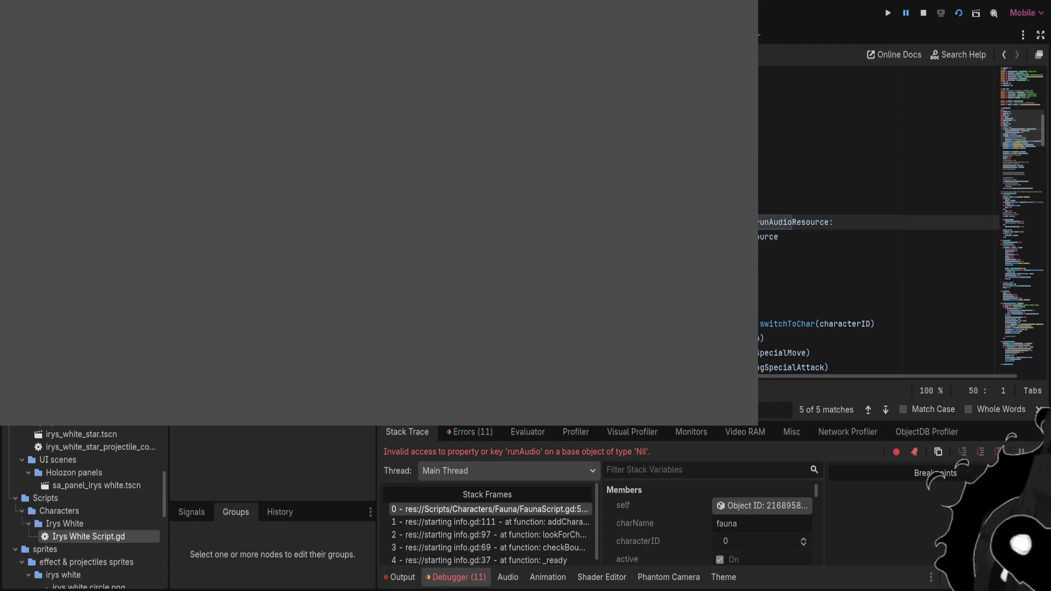
{"action": "left_click_drag", "start_coordinate": [782, 236], "coordinate": [712, 222]}
{"action": "scroll", "coordinate": [876, 219], "scroll_direction": "down", "scroll_amount": 5}
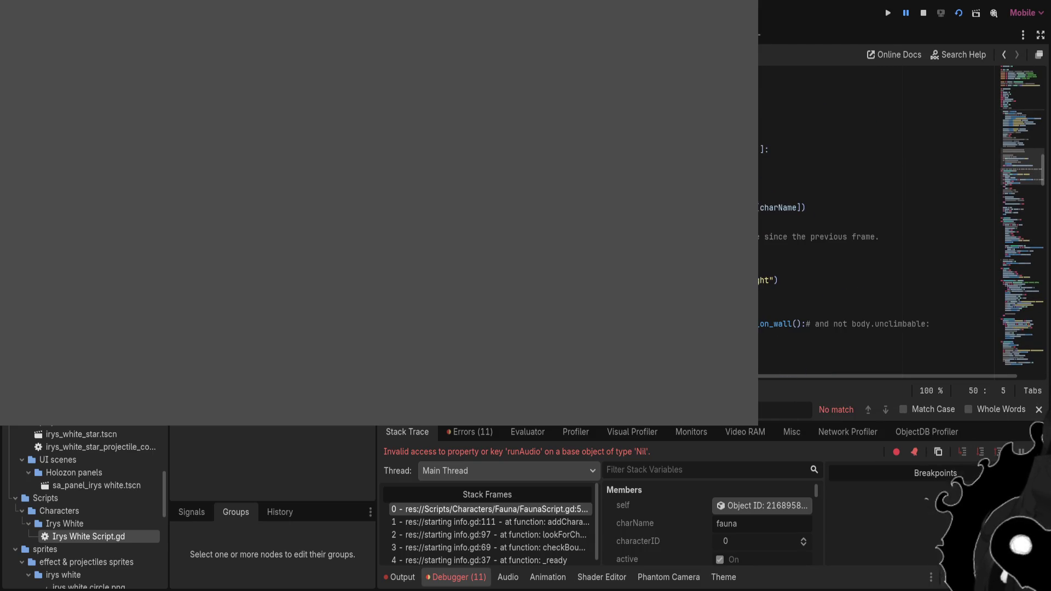
{"action": "left_click", "coordinate": [821, 266]}
{"action": "scroll", "coordinate": [876, 219], "scroll_direction": "down", "scroll_amount": 2}
{"action": "key", "text": "ctrl+v"}
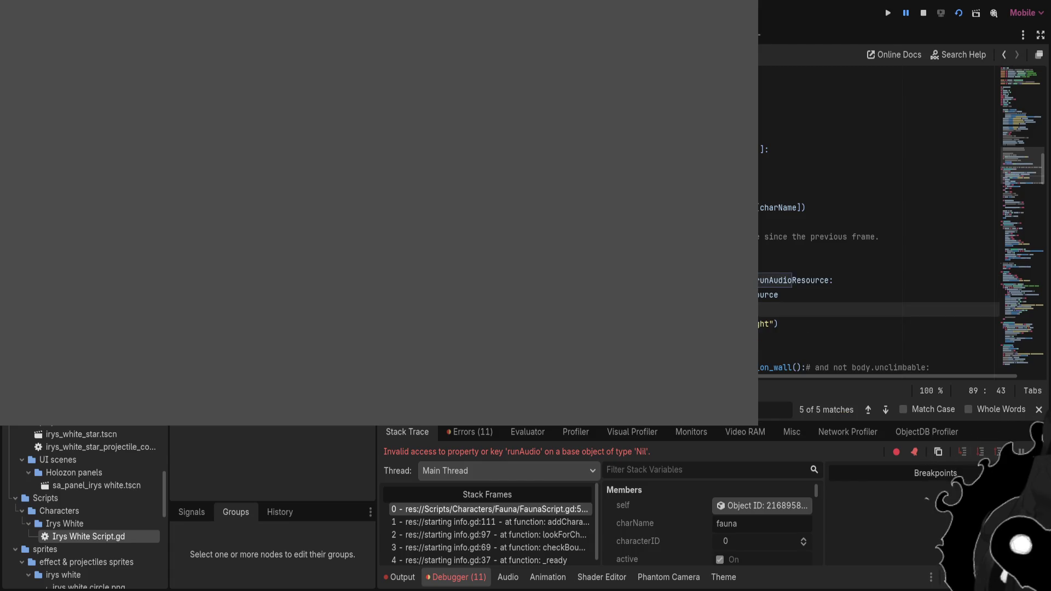
{"action": "key", "text": "F8"}
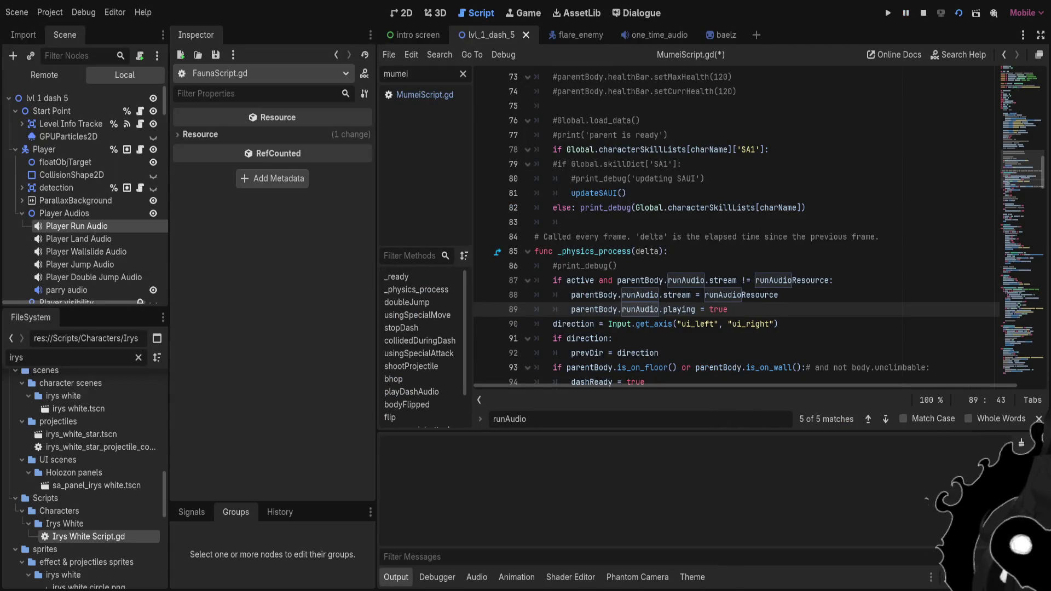
{"action": "key", "text": "F5"}
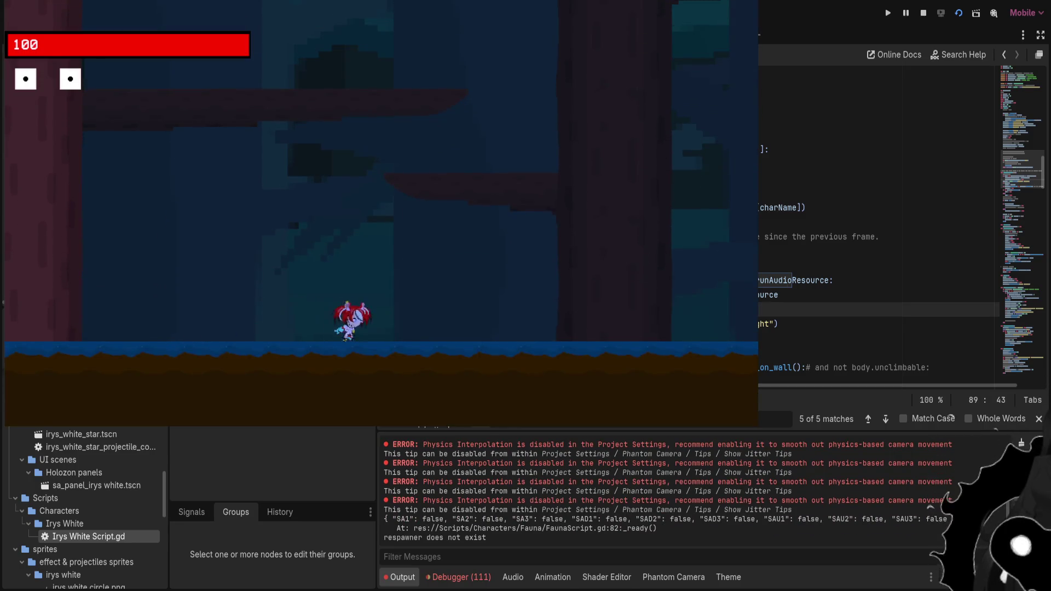
Run left and right and cycle characters with E to test the running.mp3 sound.
{"action": "key", "text": "Right"}
{"action": "key", "text": "e"}
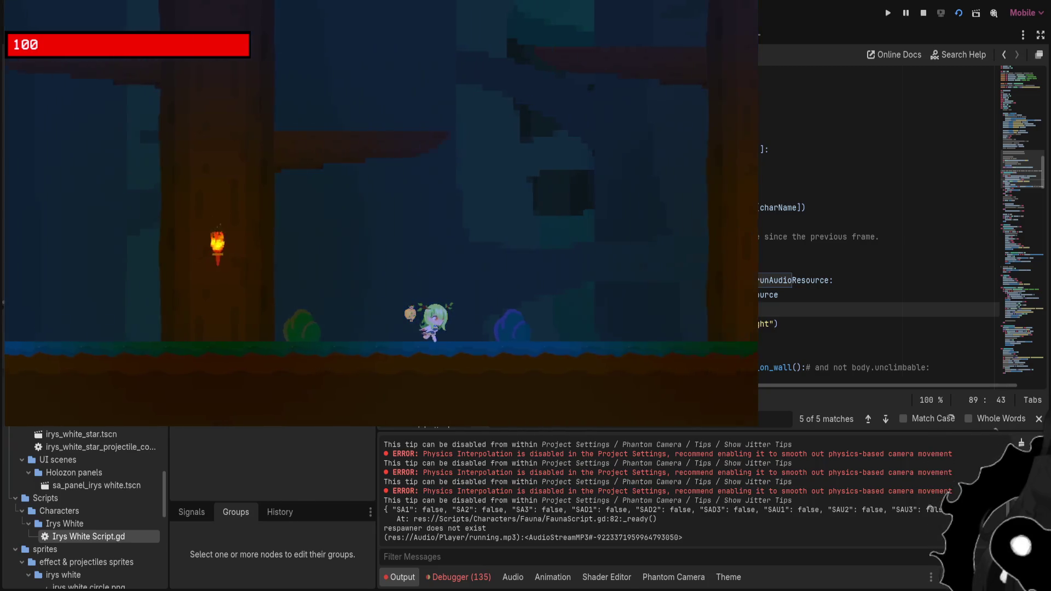
{"action": "key", "text": "e"}
{"action": "key", "text": "Left"}
{"action": "key", "text": "Right"}
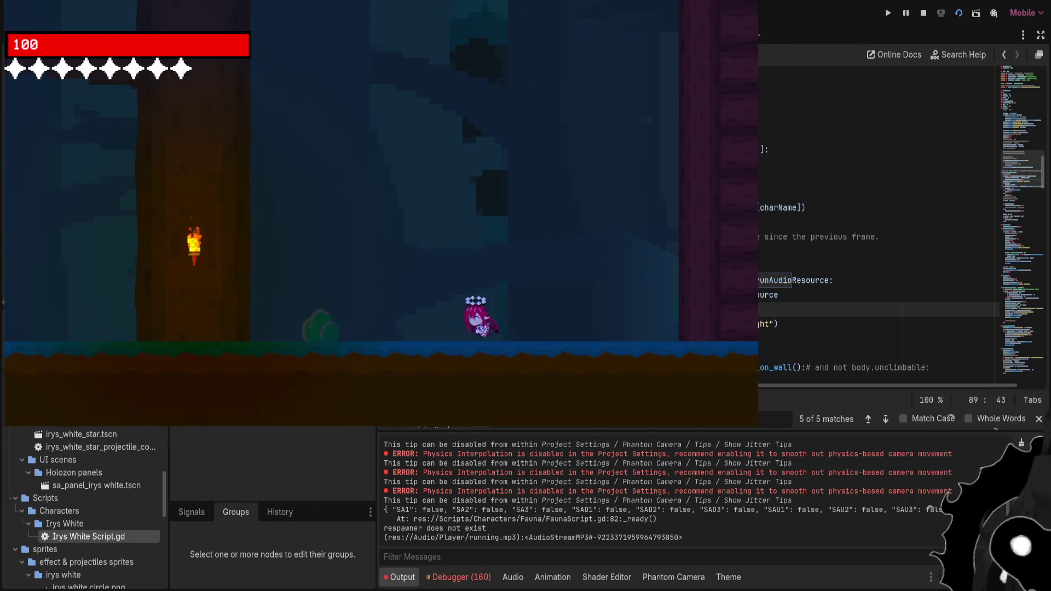
{"action": "key", "text": "Left"}
{"action": "key", "text": "e"}
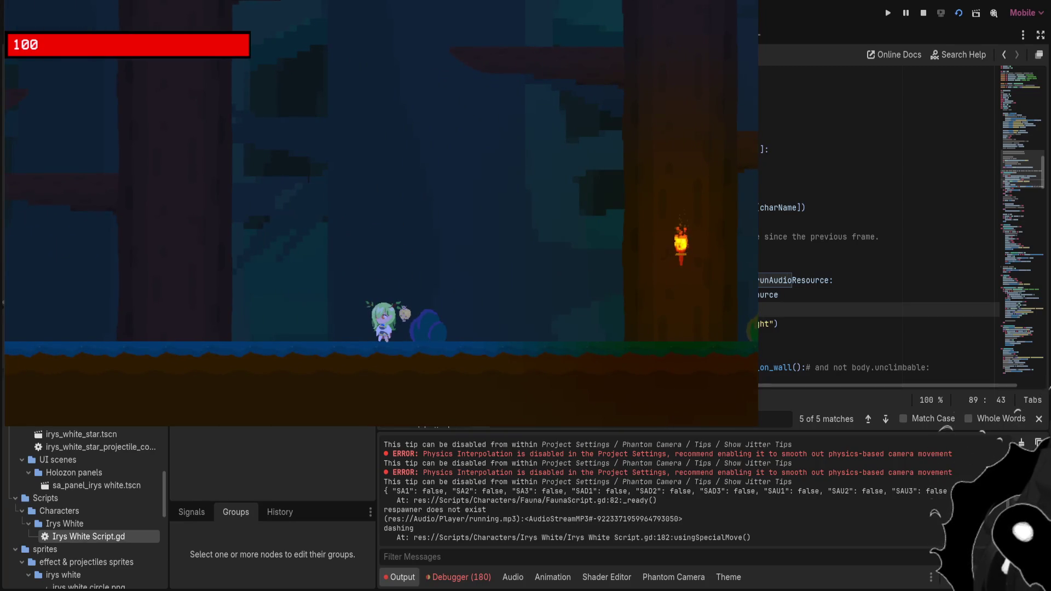
{"action": "key", "text": "F8"}
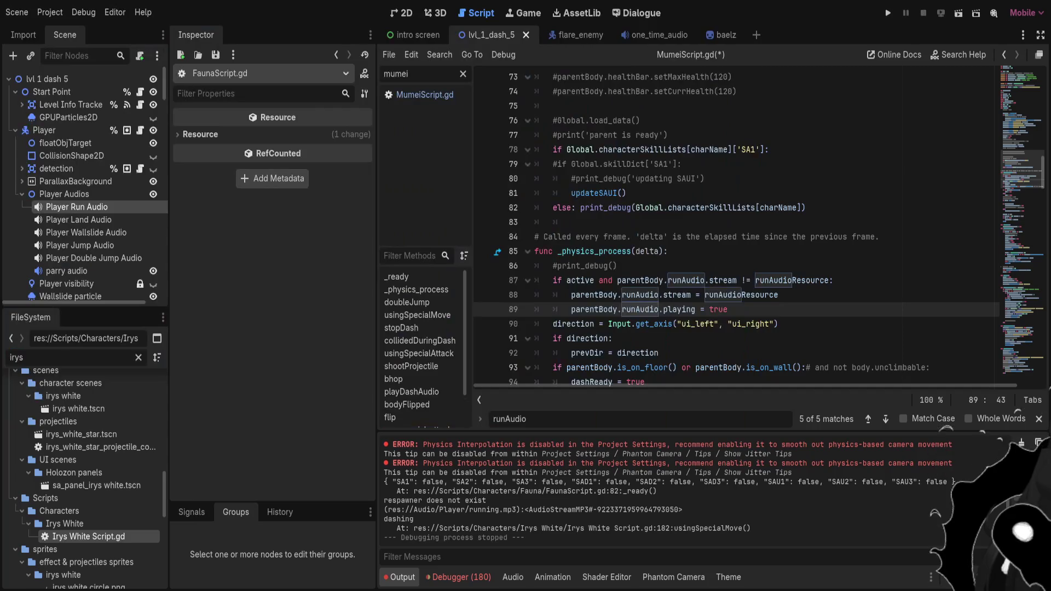
{"action": "scroll", "coordinate": [733, 224], "scroll_direction": "down", "scroll_amount": 1}
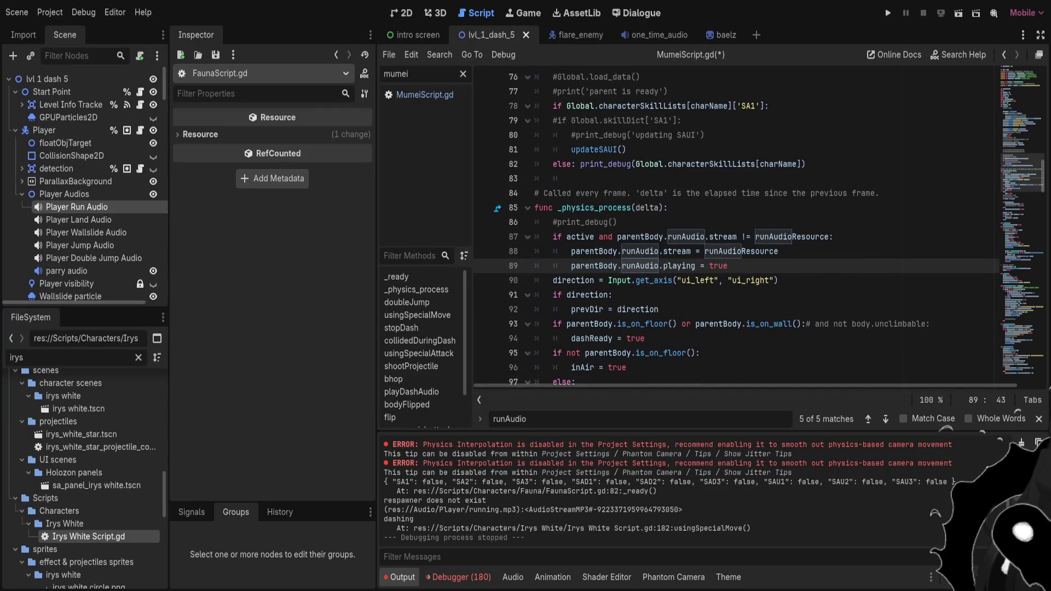